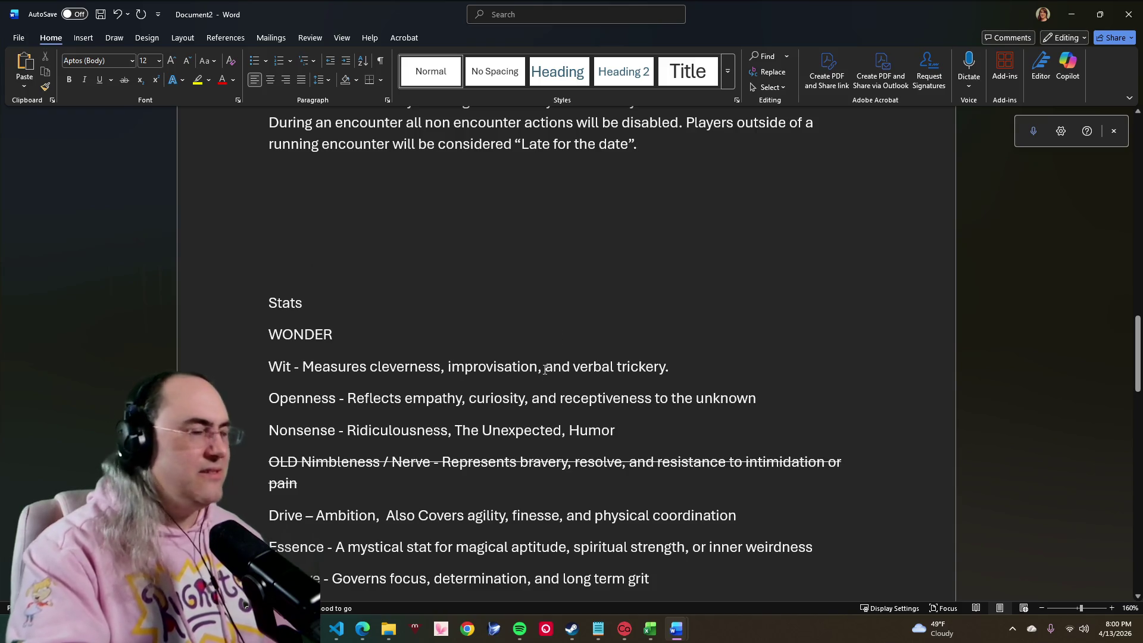
scroll(529, 380, down, 2)
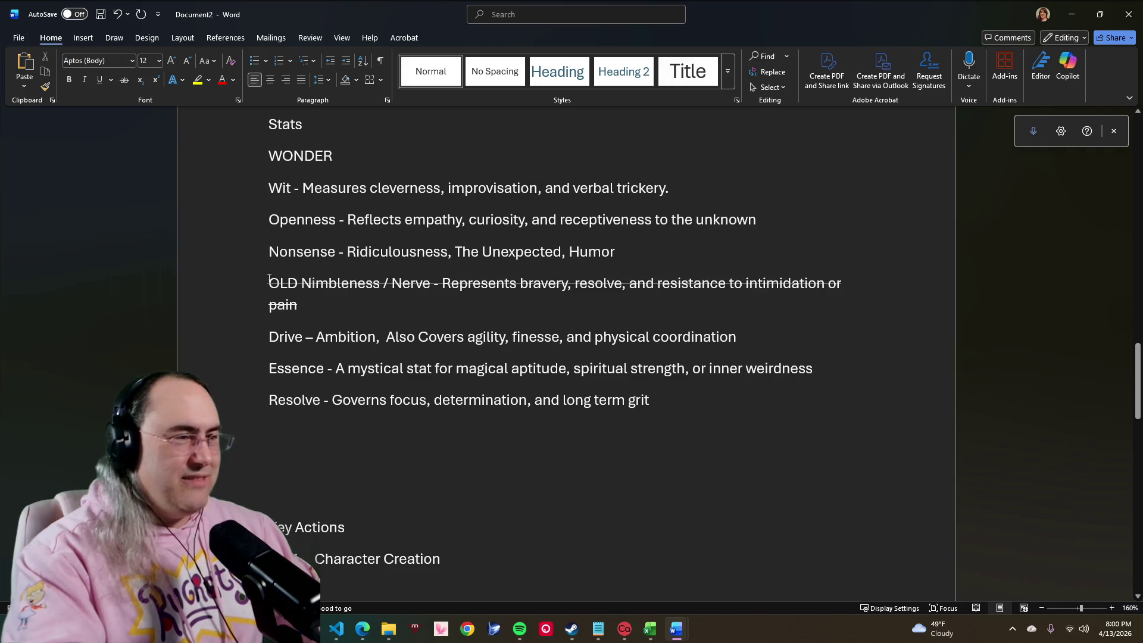
Step: Review the struck-through OLD Nimbleness / Nerve paragraph and zoom the page in for reading
drag(267, 279, 671, 302)
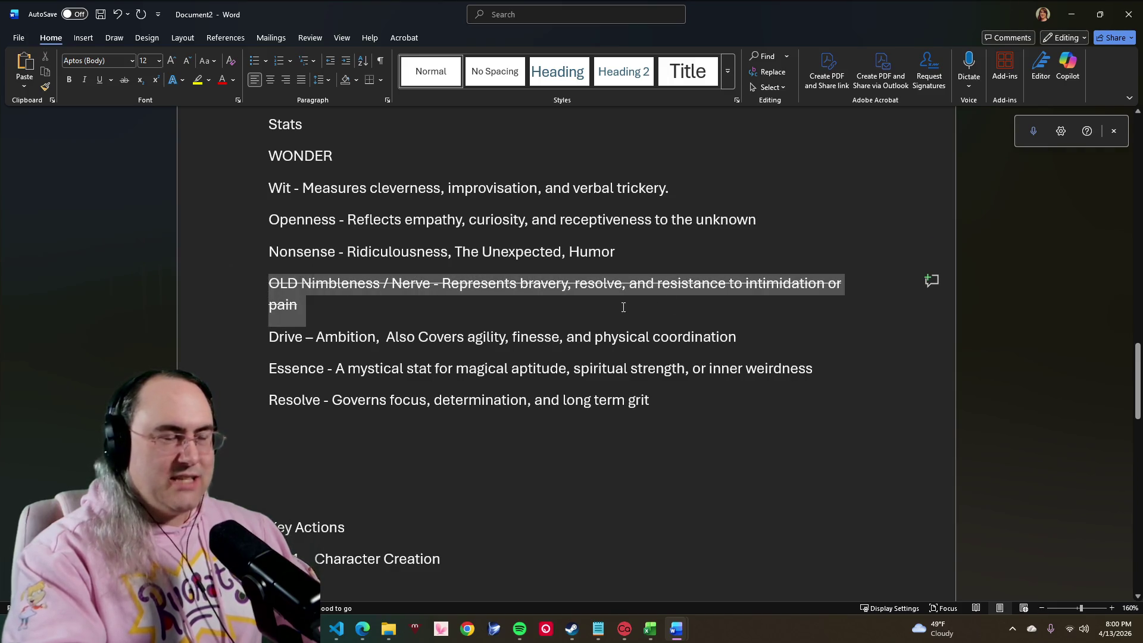
click(585, 315)
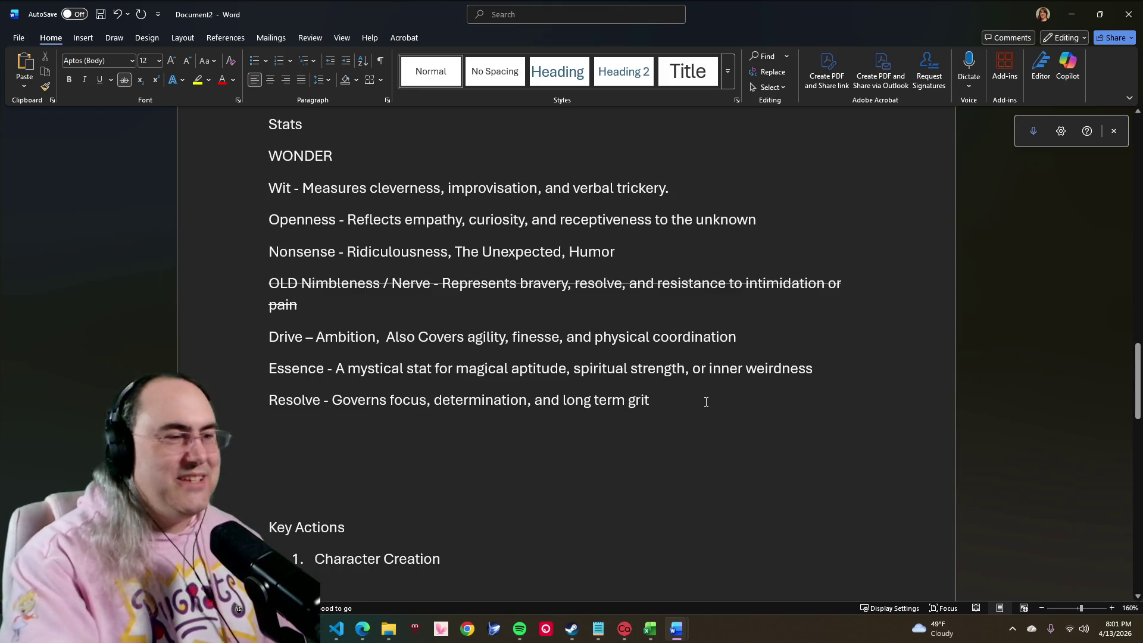
scroll(704, 407, down, 3)
scroll(688, 420, down, 2)
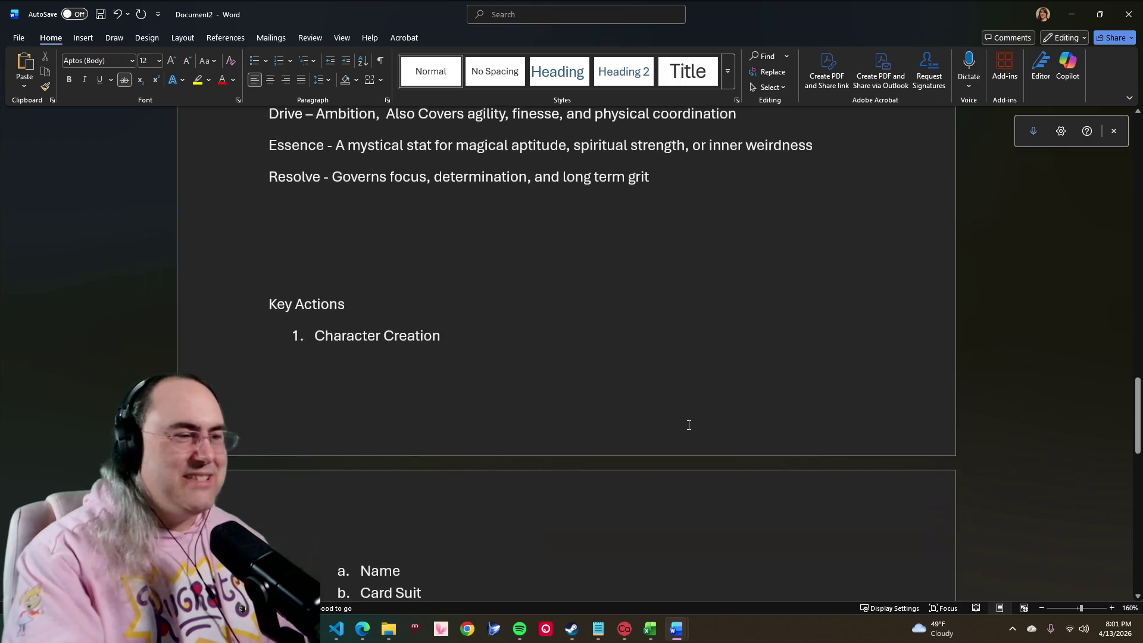
scroll(688, 421, down, 2)
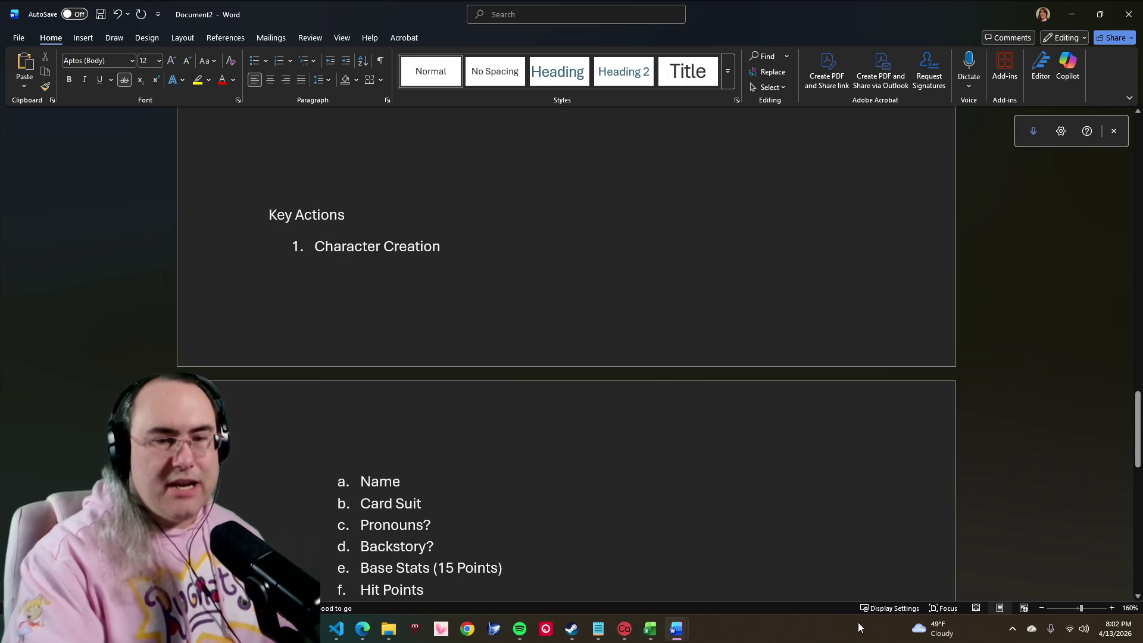
click(1113, 608)
click(1113, 609)
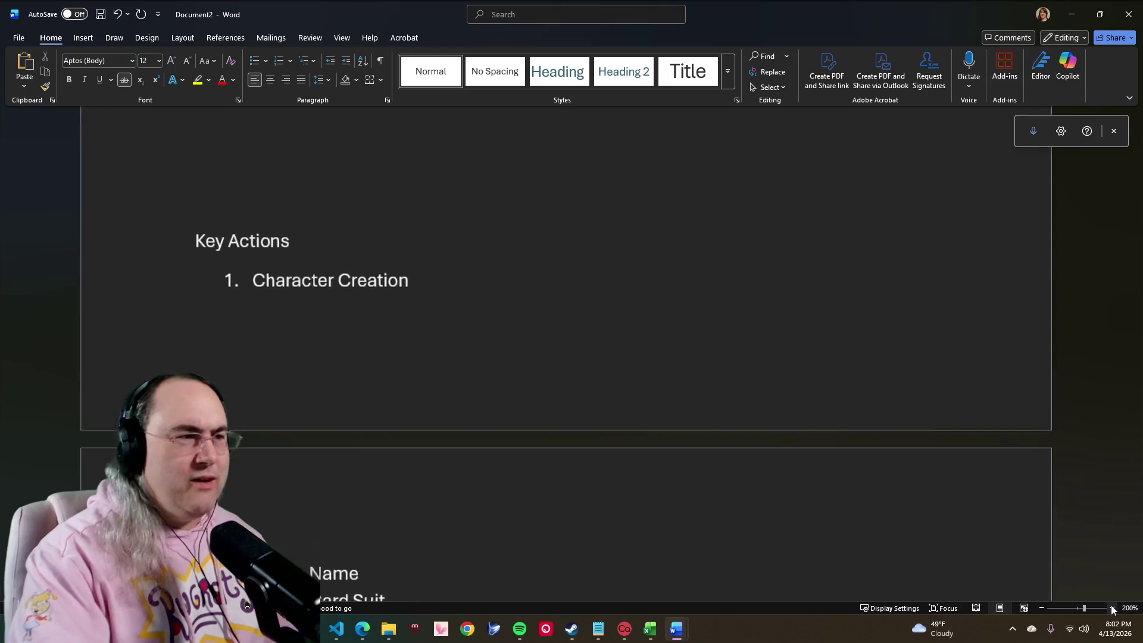
click(1112, 608)
click(1113, 608)
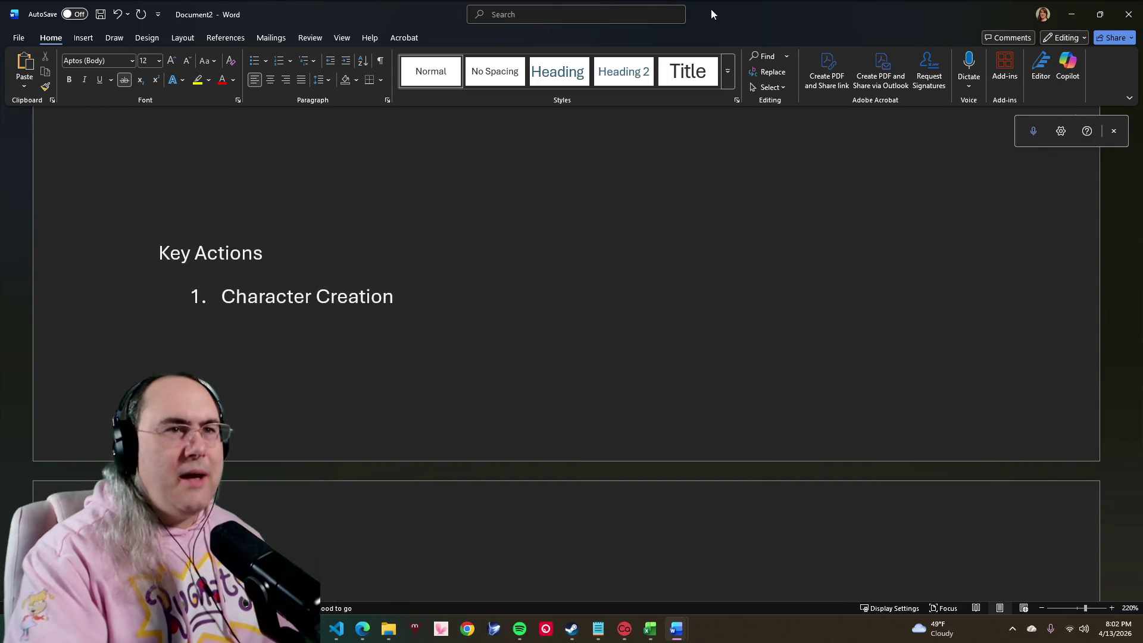
Step: Snap Word to the right half beside Streamer.bot, then bring up the Notepad stats notes
drag(552, 13, 982, 200)
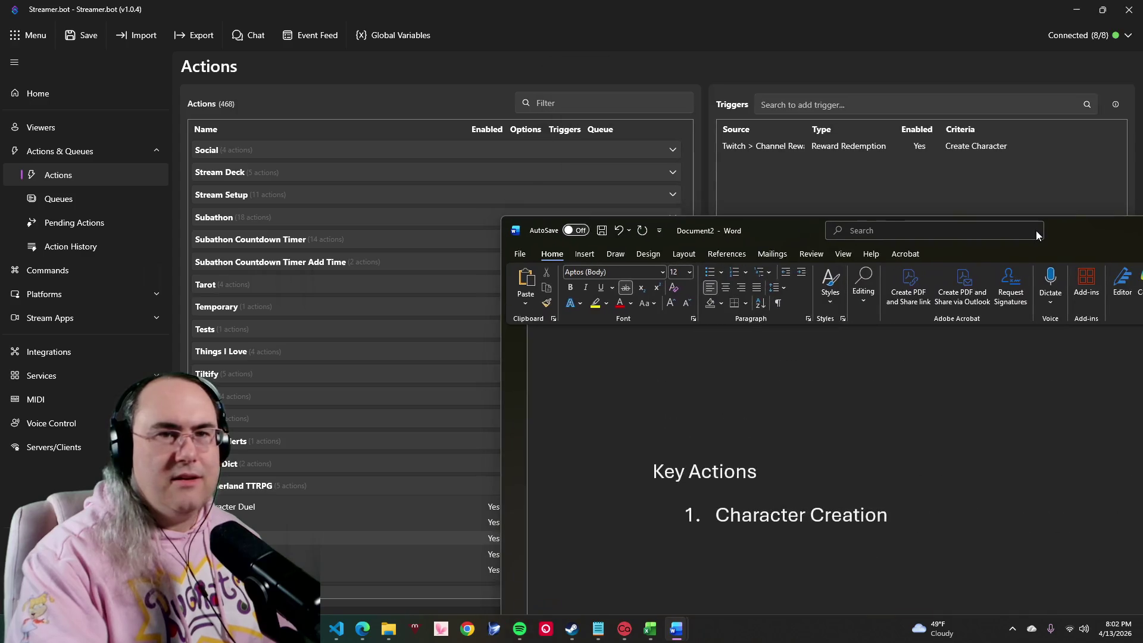
drag(982, 200, 1118, 234)
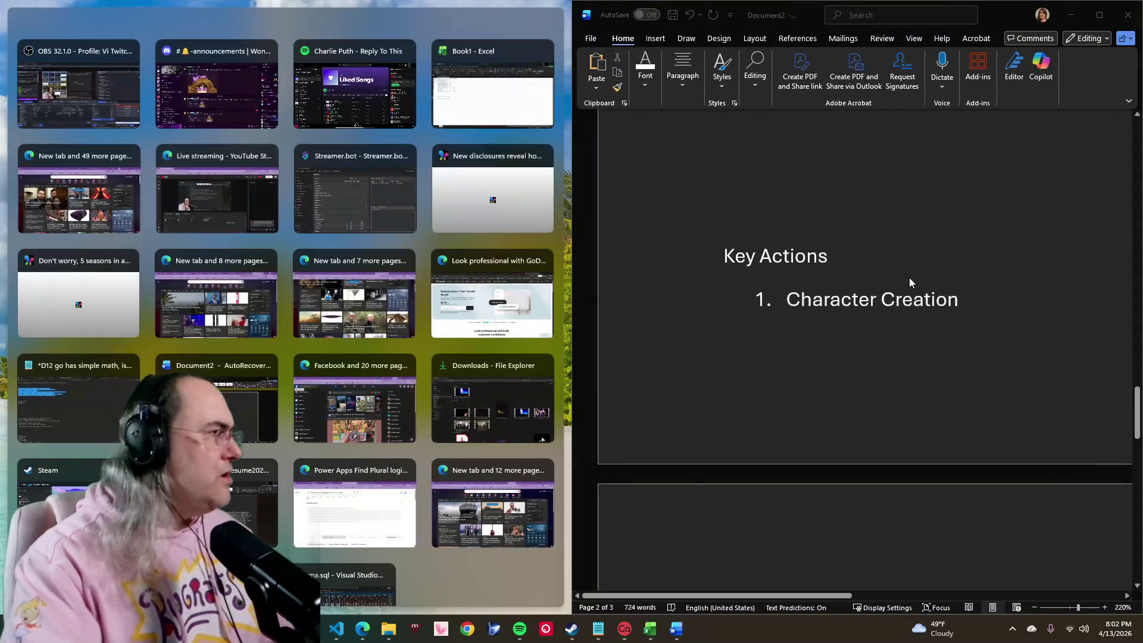
click(236, 22)
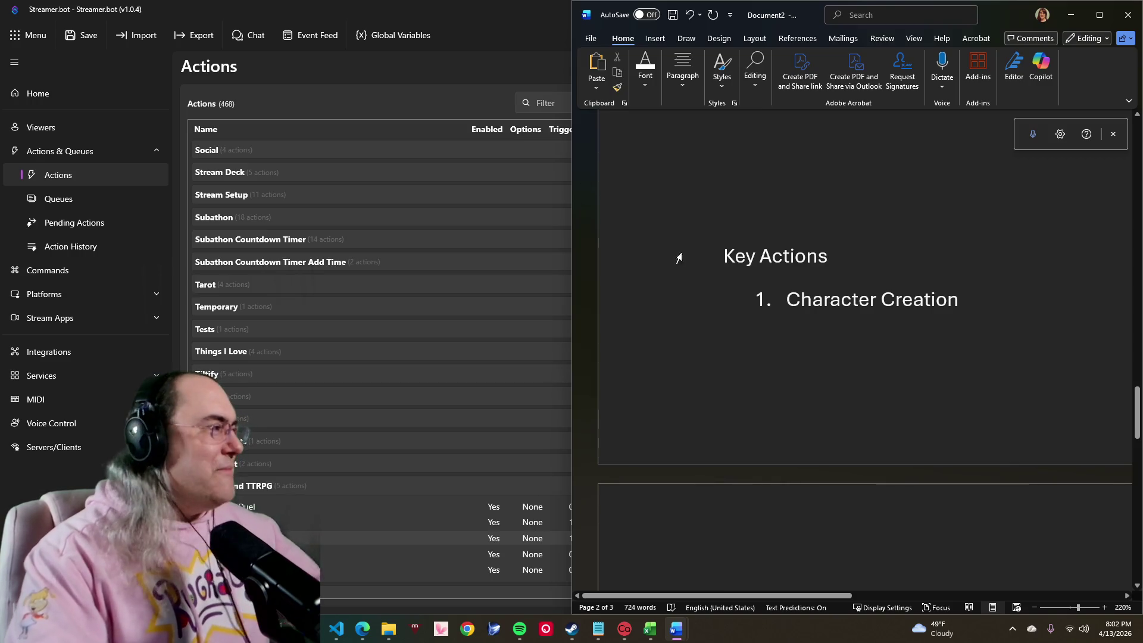
scroll(857, 332, down, 2)
scroll(857, 332, down, 5)
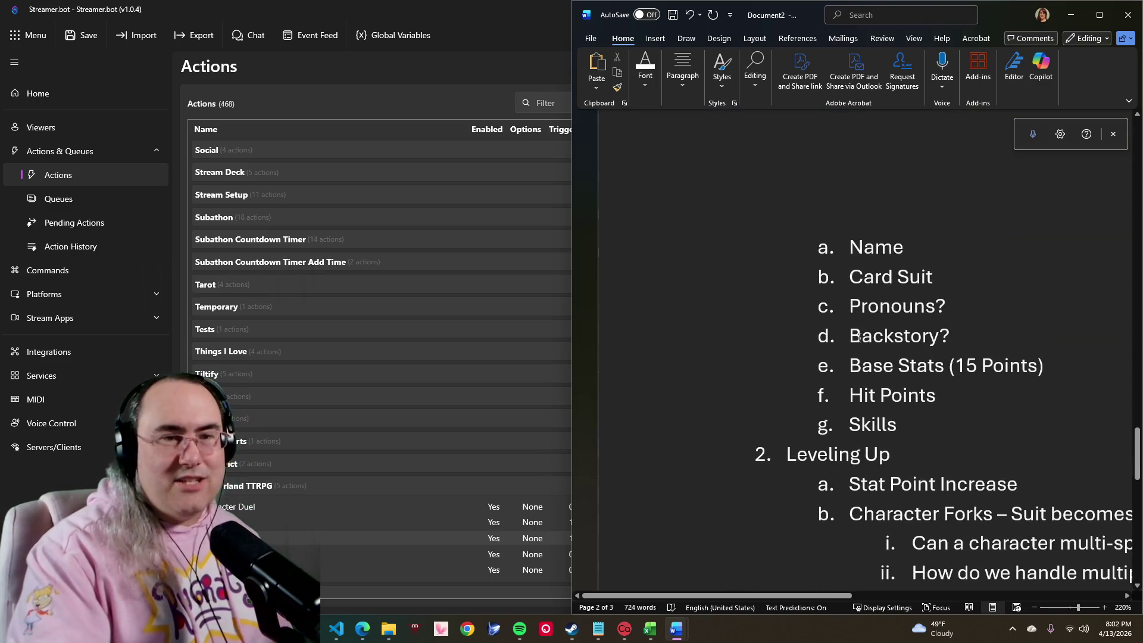
scroll(855, 336, down, 2)
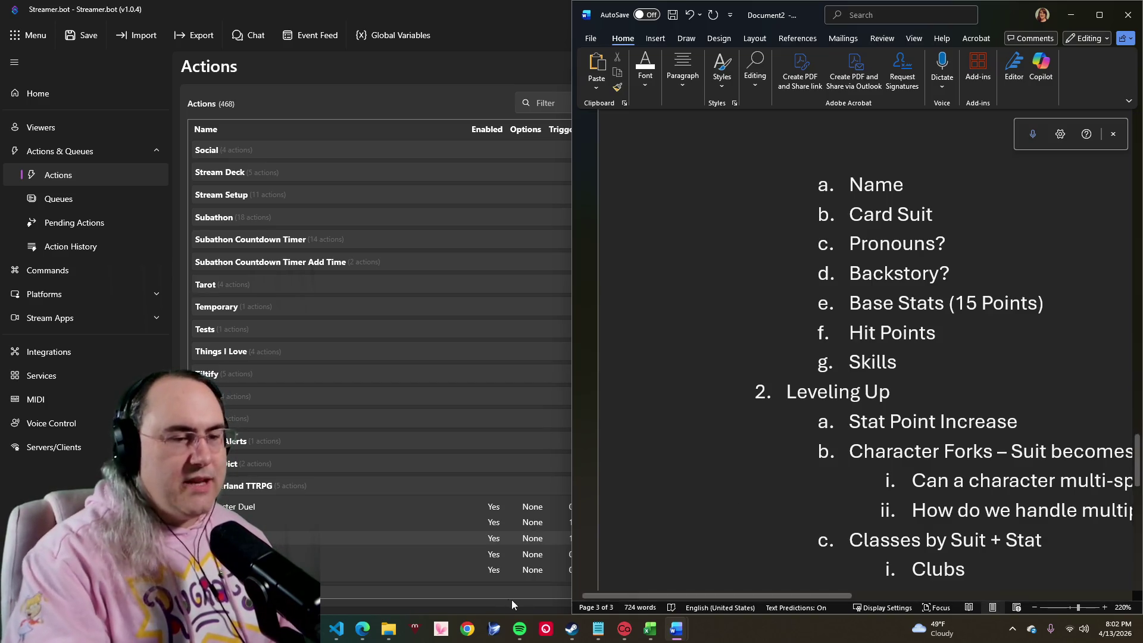
click(598, 629)
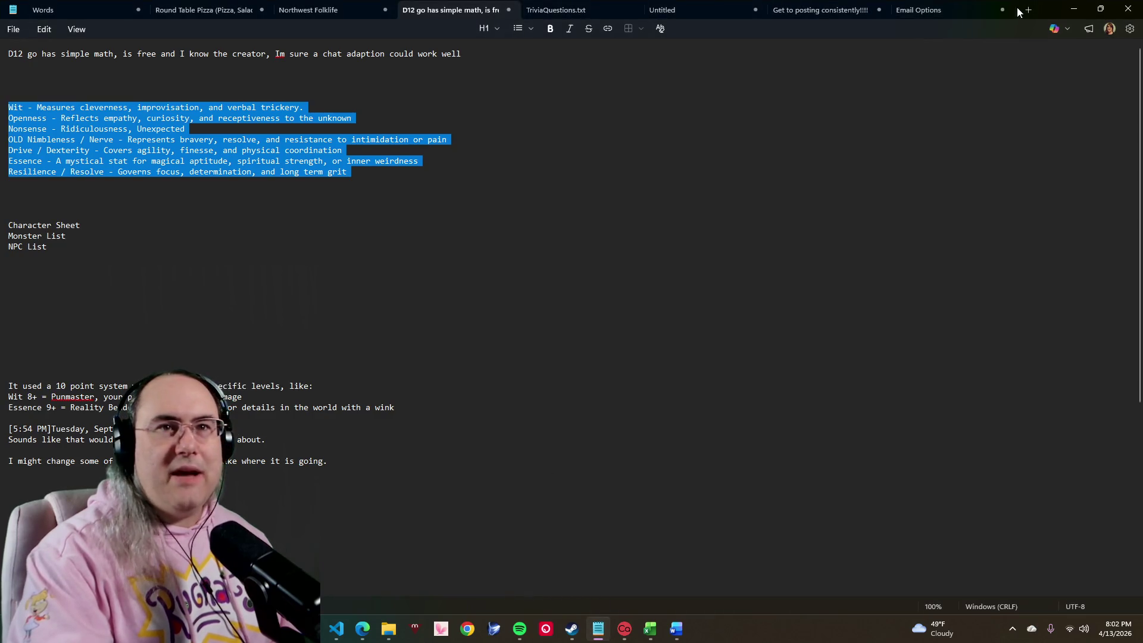
Step: Minimize the Notepad stats notes to return to Streamer.bot and the Word design notes
click(1073, 9)
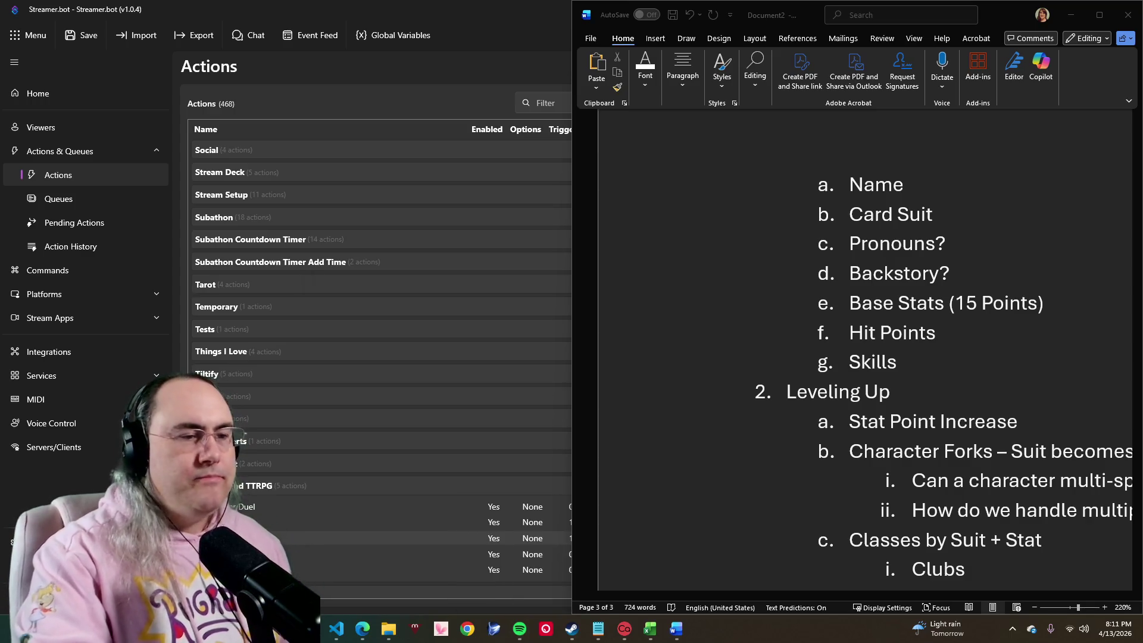
Step: Start voice dictation in the design notes, check the music player, then restart dictation with Win+H
click(702, 344)
key(alt+grave)
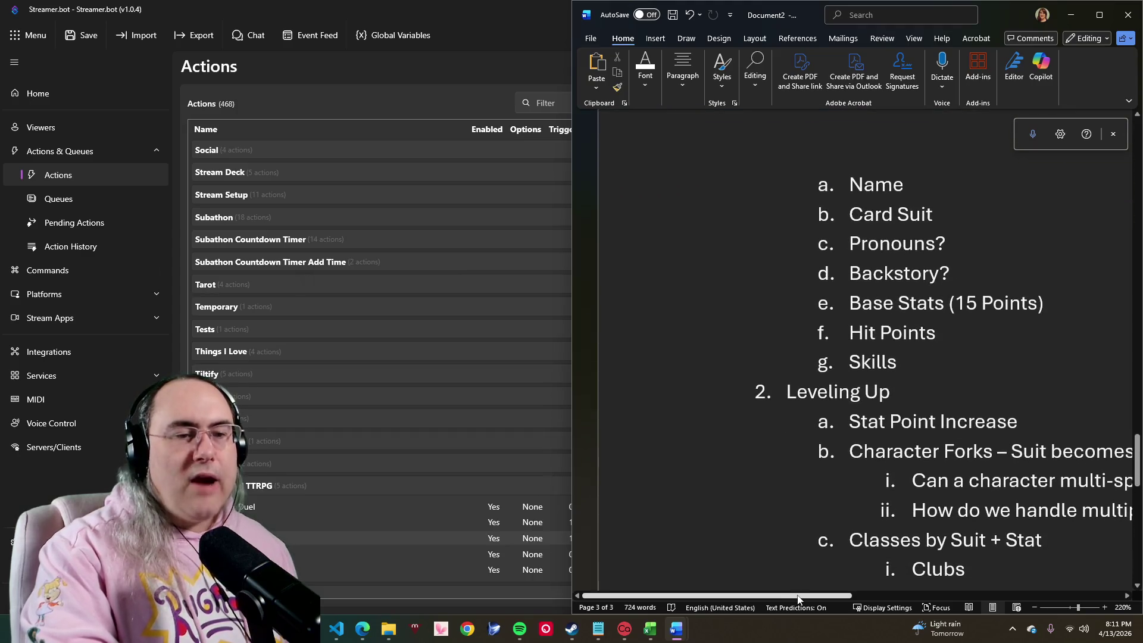
drag(791, 595, 868, 599)
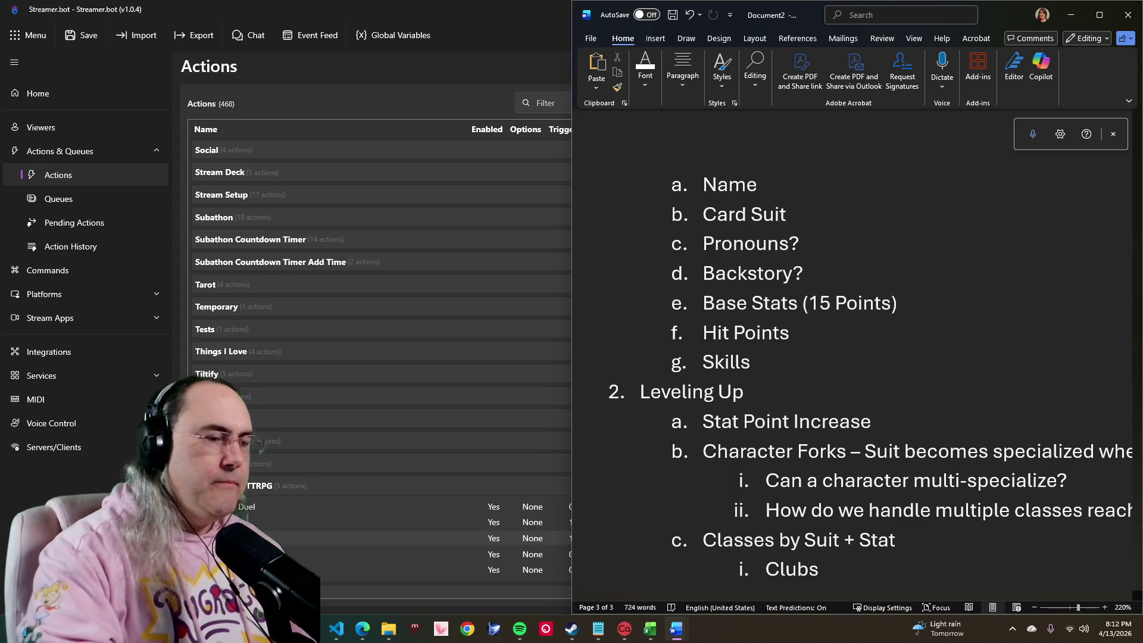
mouse_move(650, 629)
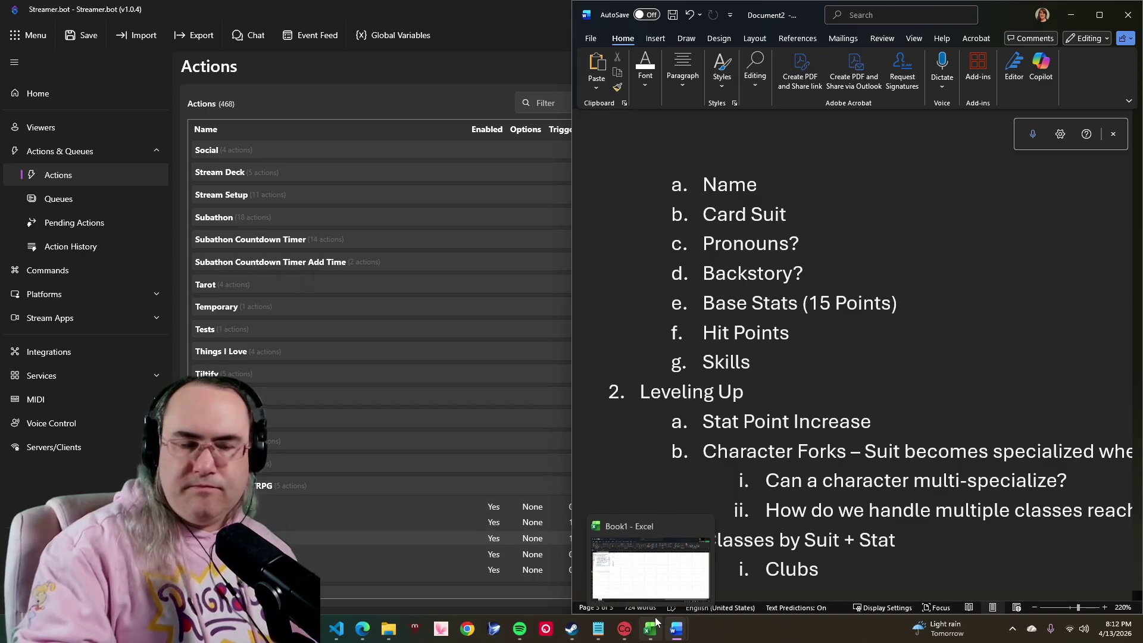
click(519, 630)
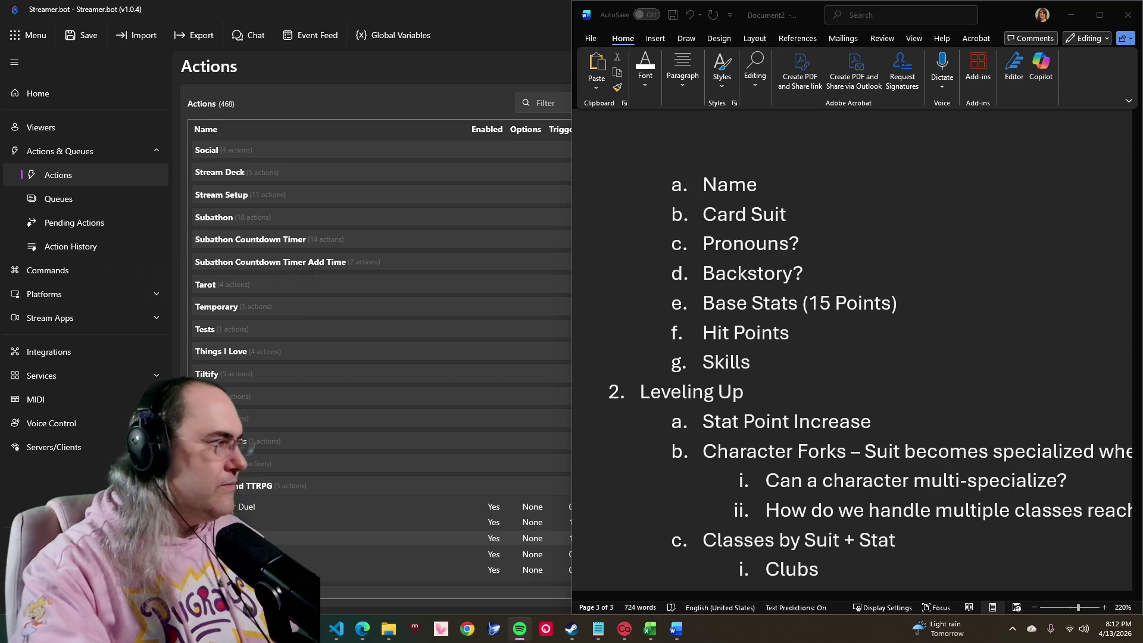
key(super+h)
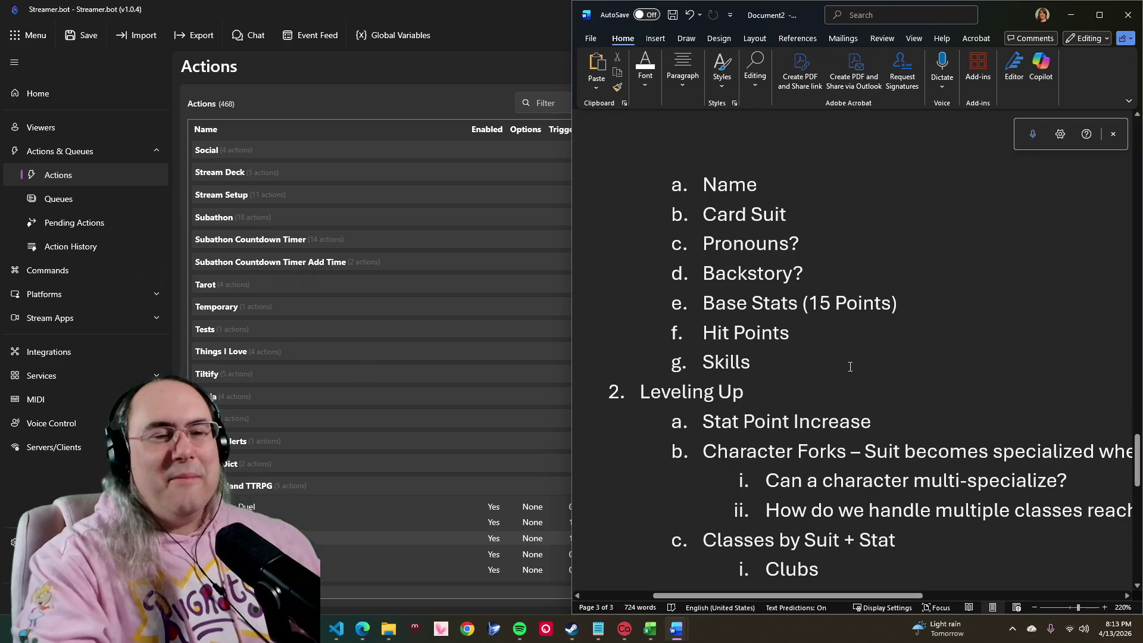
scroll(847, 362, down, 2)
scroll(847, 361, down, 2)
scroll(845, 356, down, 4)
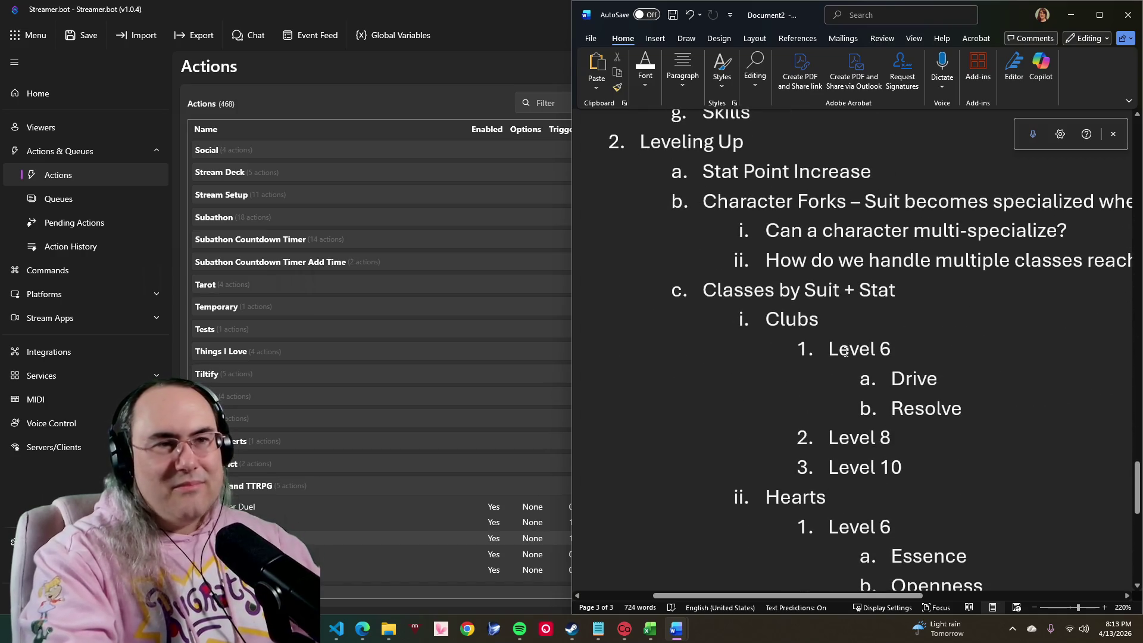
Step: Select the Stat Point Increase item under the Leveling Up heading
drag(641, 145, 869, 179)
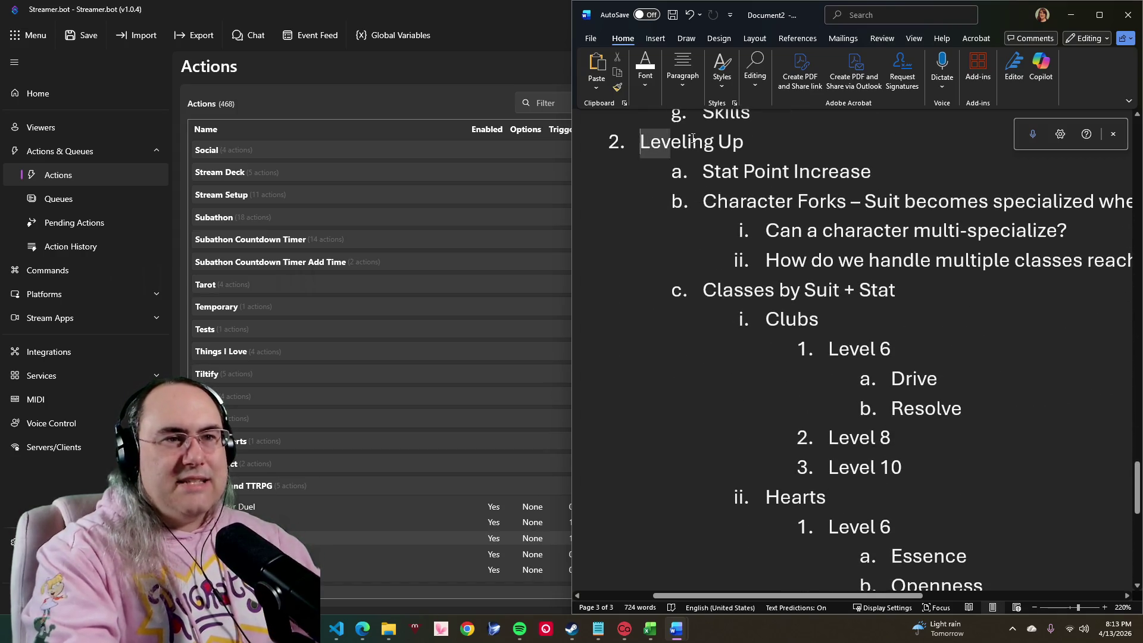
click(873, 173)
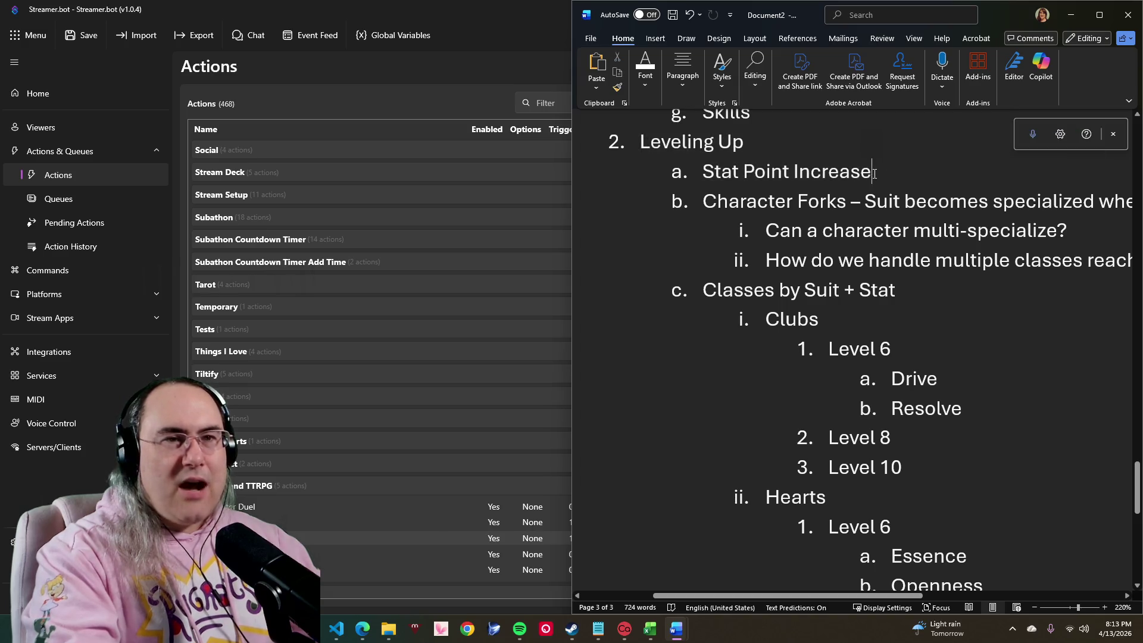
drag(704, 170, 906, 179)
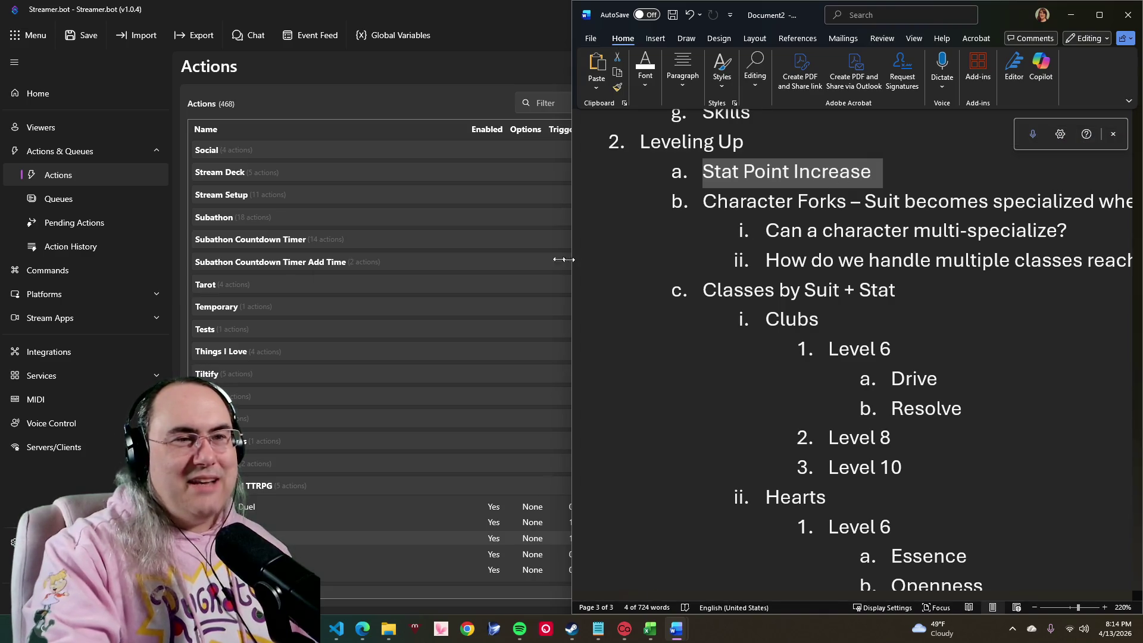
drag(563, 259, 219, 261)
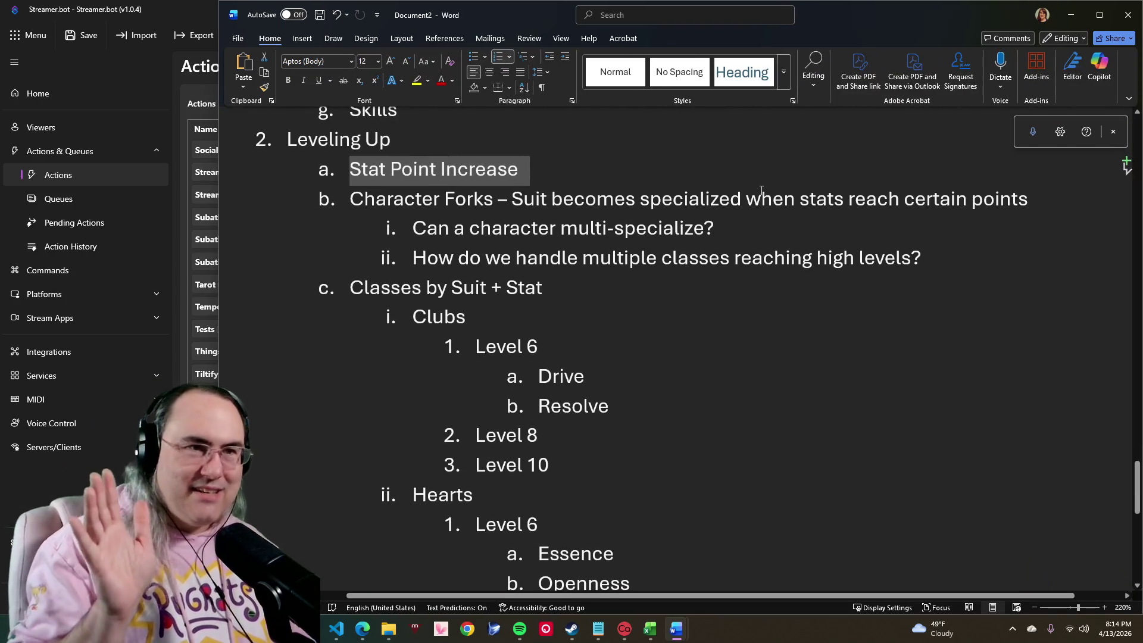
scroll(463, 195, down, 1)
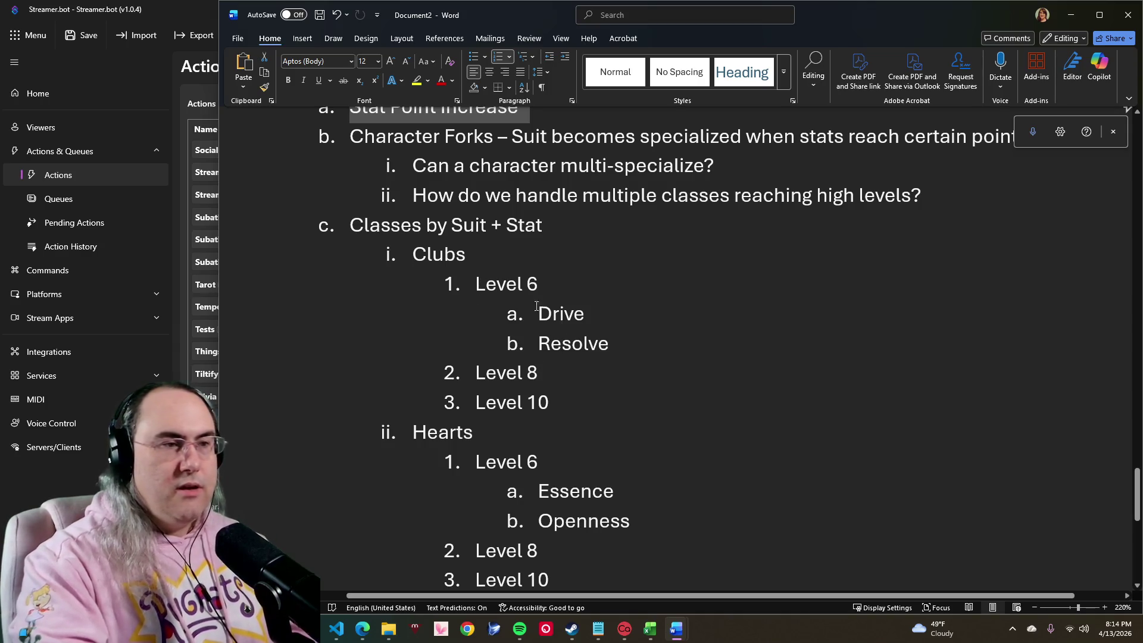
double_click(423, 254)
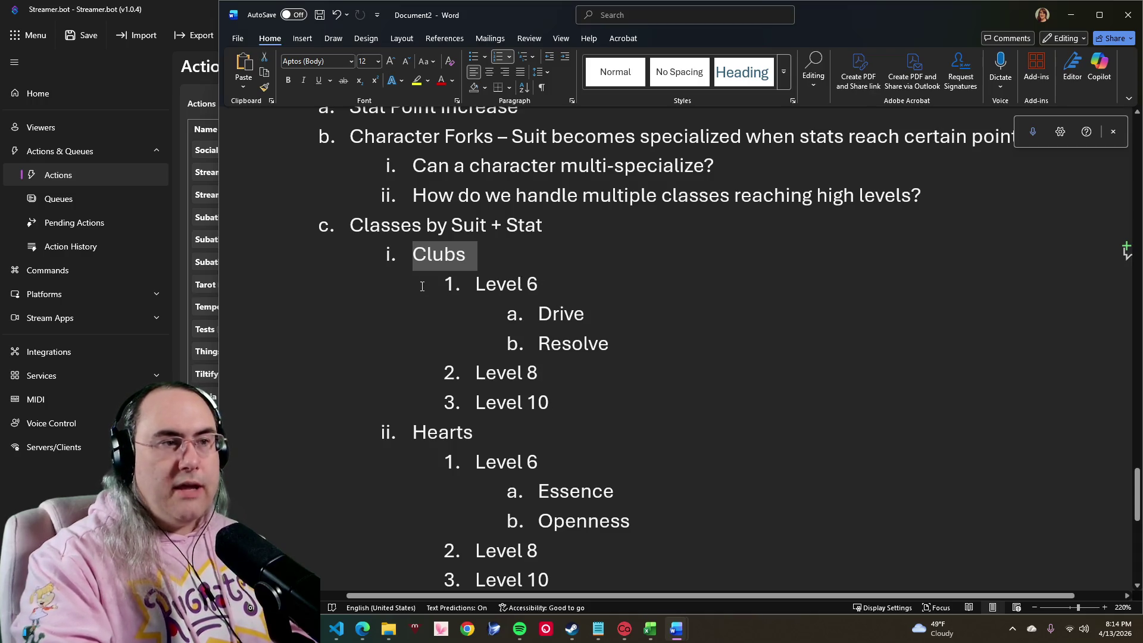
click(572, 343)
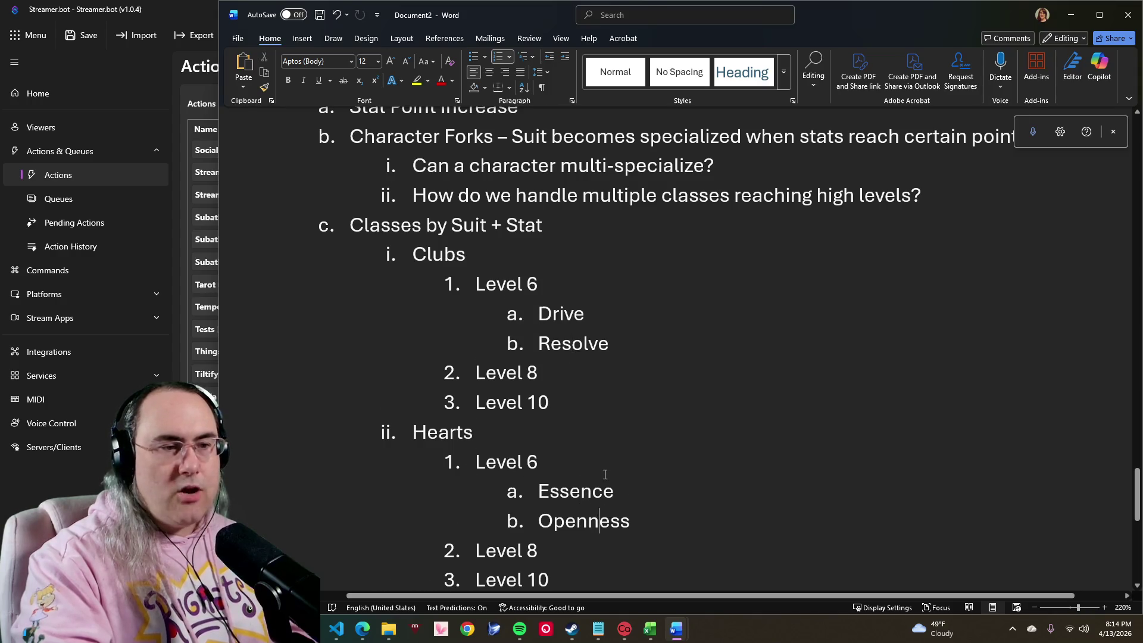
scroll(599, 521, down, 5)
scroll(531, 159, up, 1)
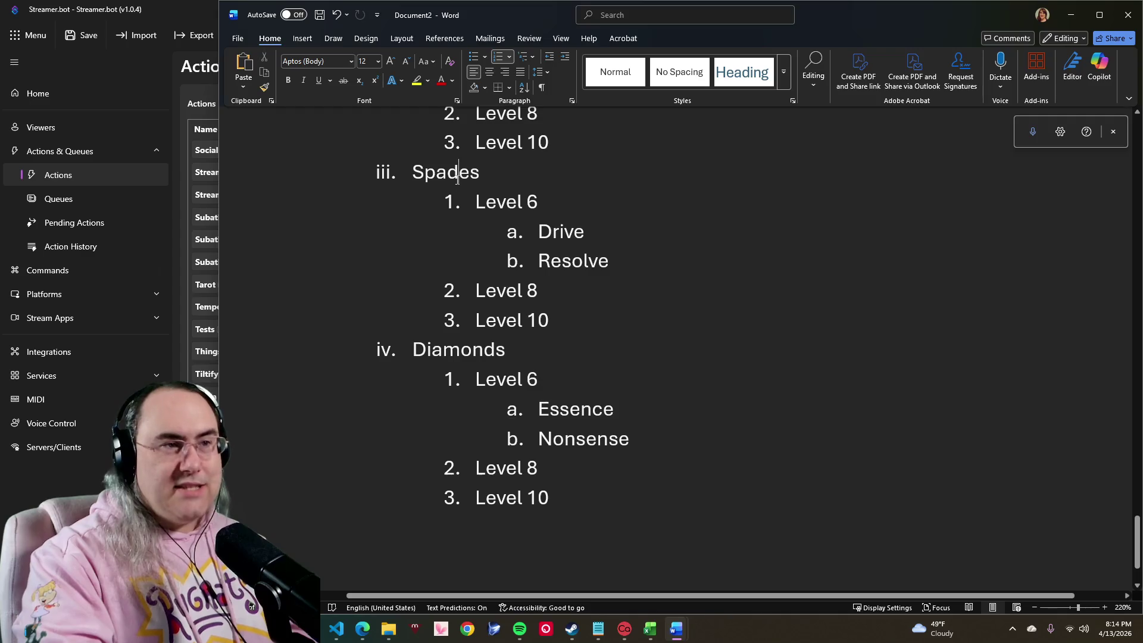
scroll(575, 272, up, 2)
scroll(576, 281, up, 4)
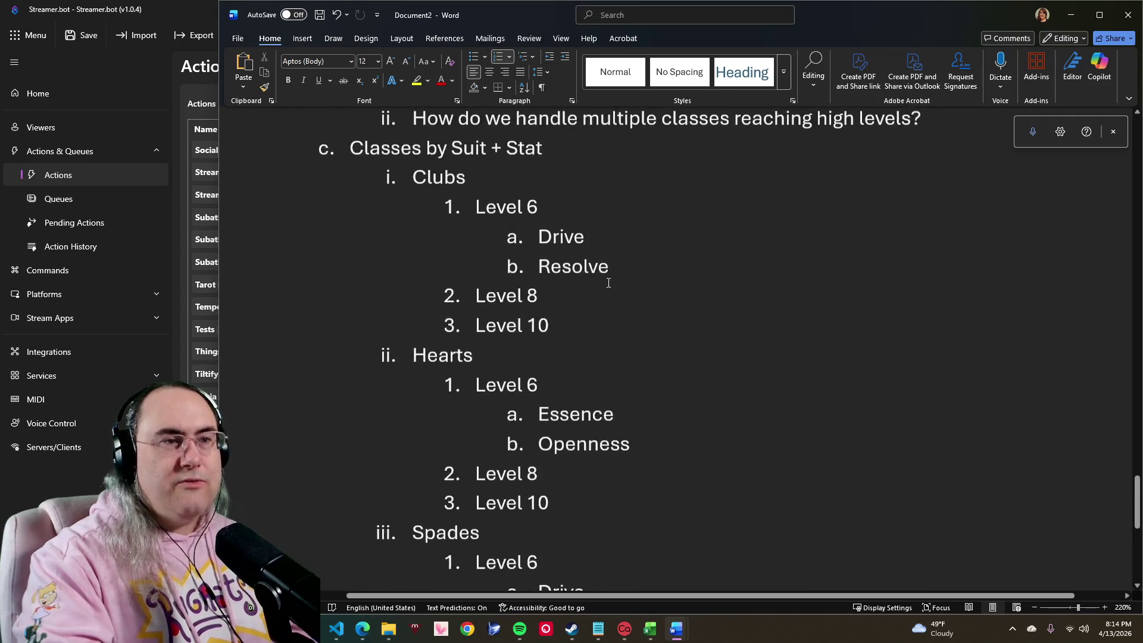
click(580, 295)
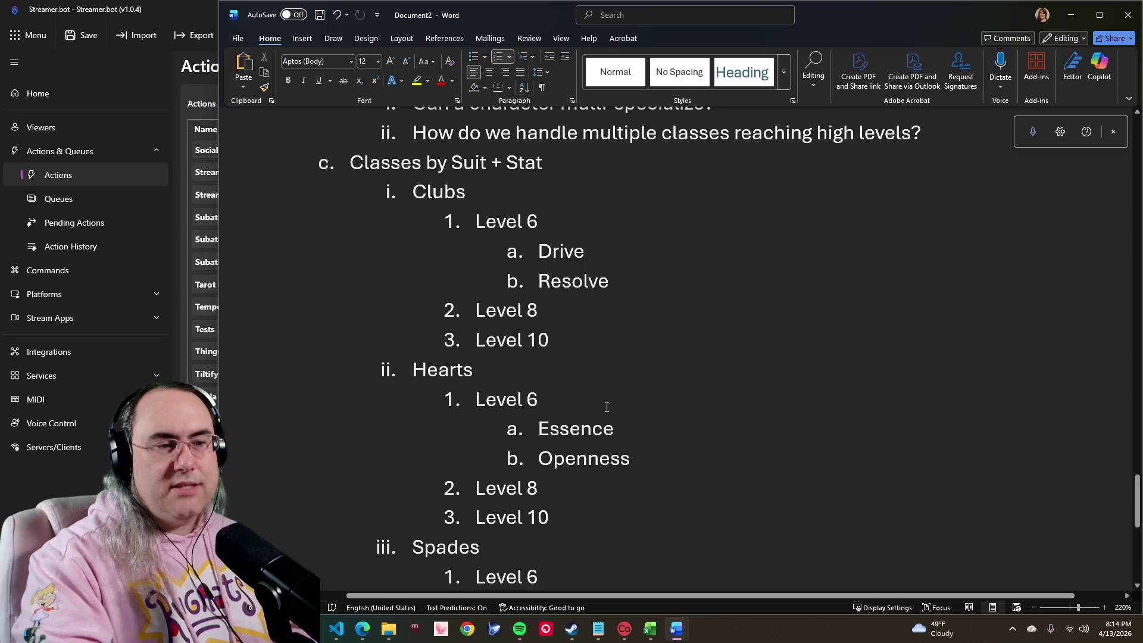
scroll(606, 407, down, 4)
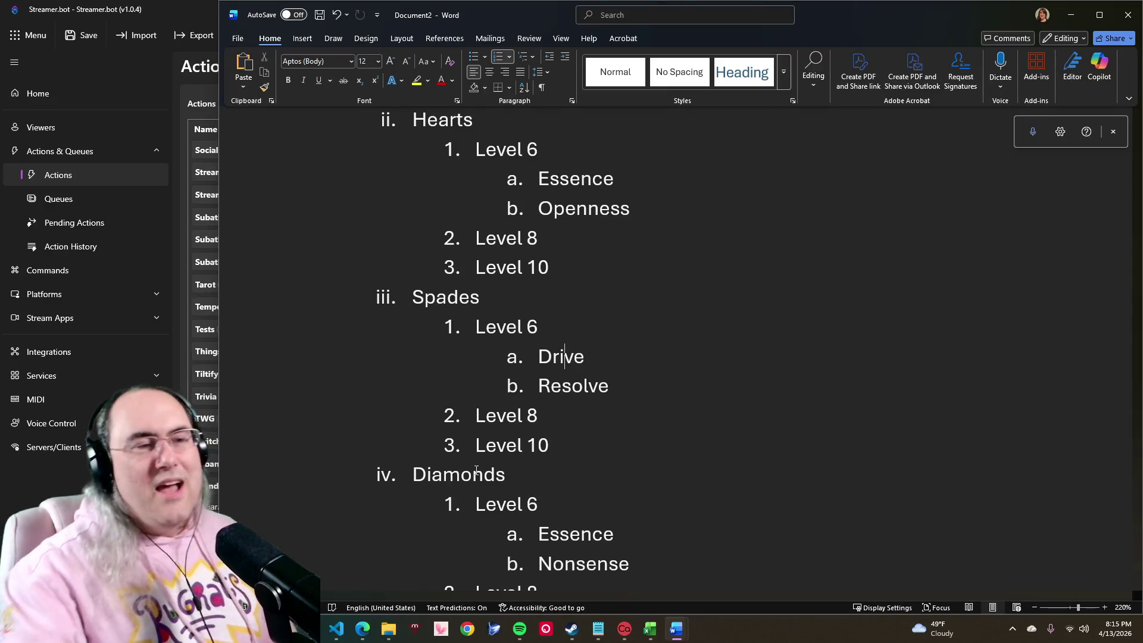
scroll(581, 396, down, 2)
scroll(590, 394, up, 5)
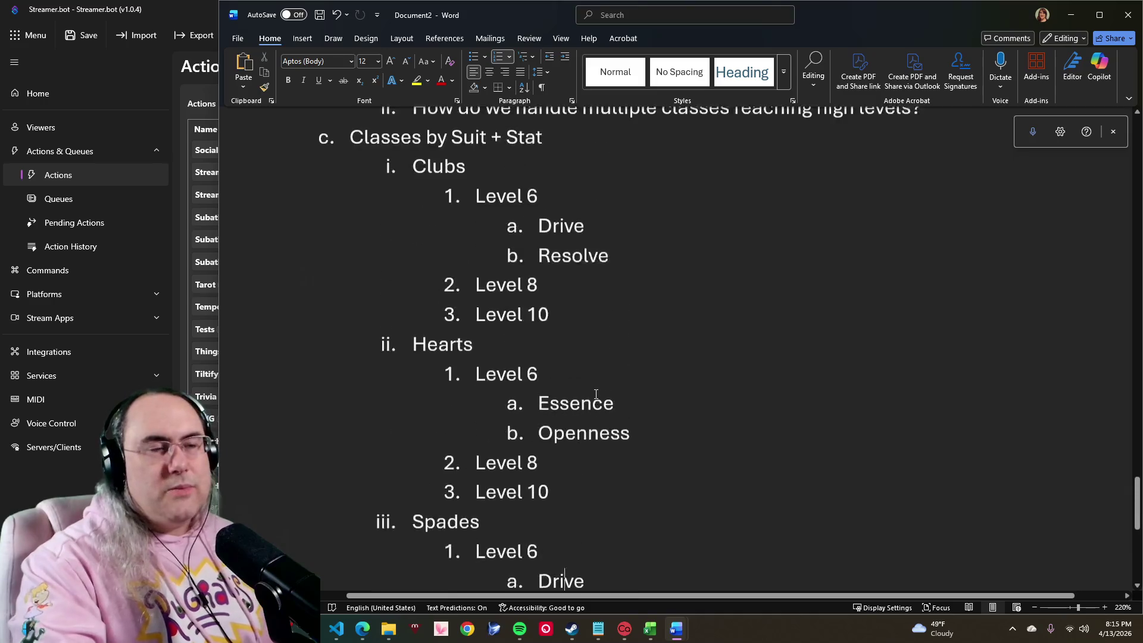
scroll(595, 394, up, 1)
scroll(555, 431, down, 1)
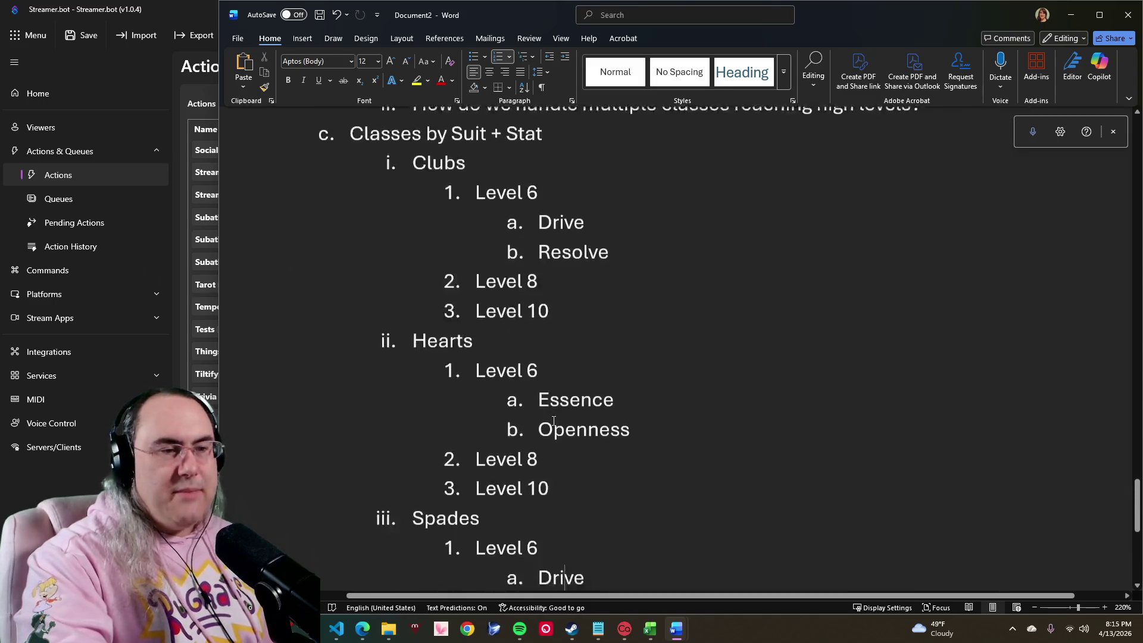
scroll(554, 393, down, 2)
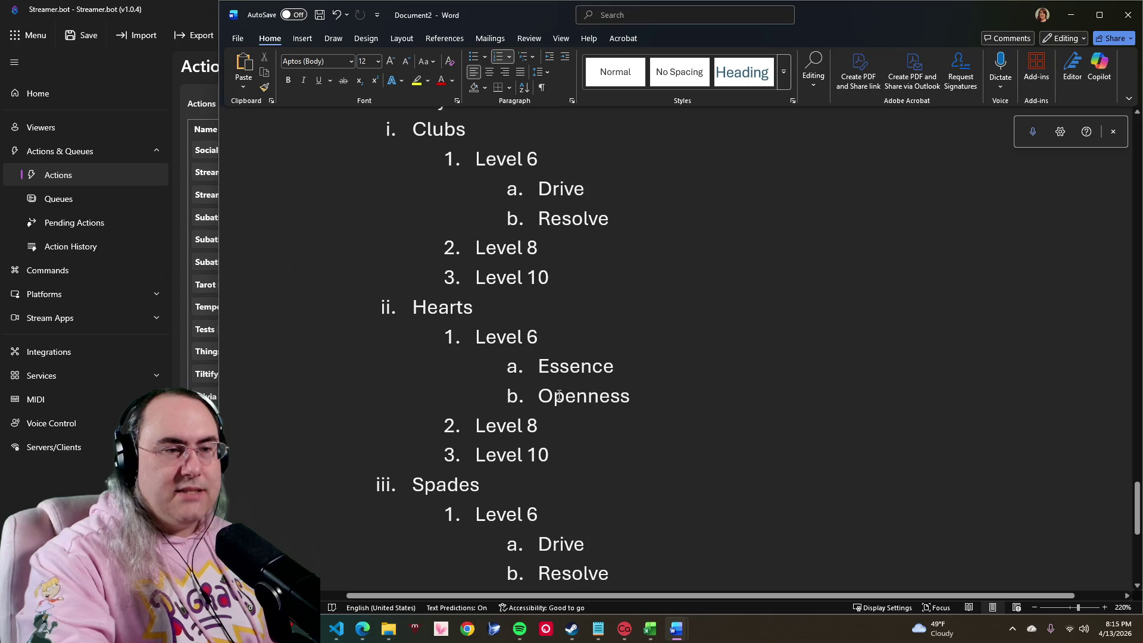
double_click(559, 395)
scroll(567, 393, down, 7)
scroll(576, 391, down, 5)
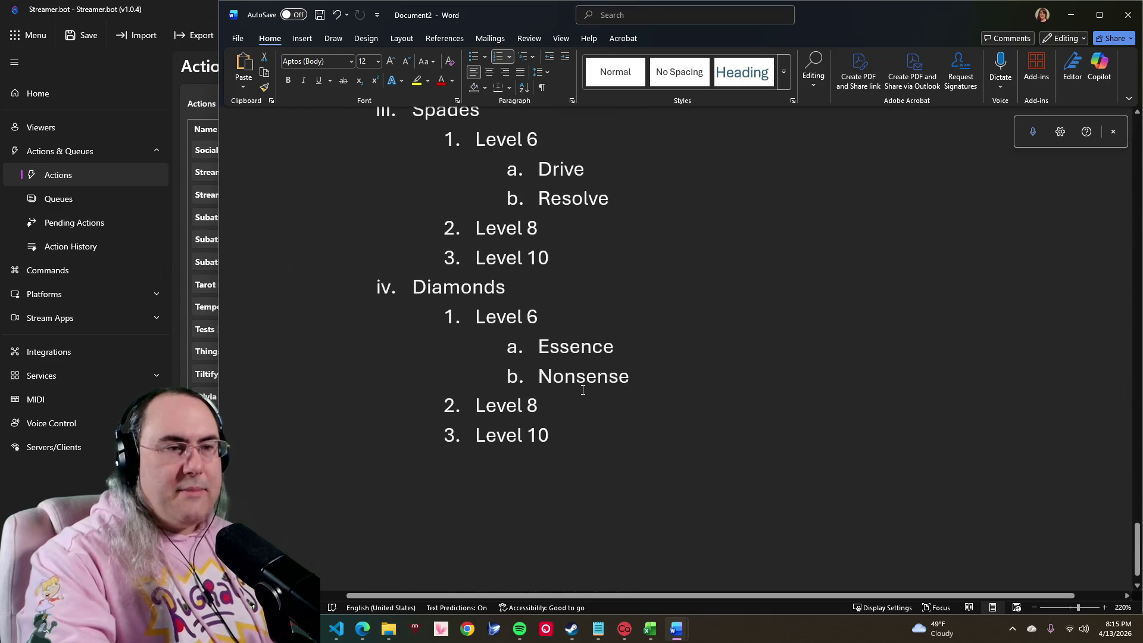
double_click(579, 376)
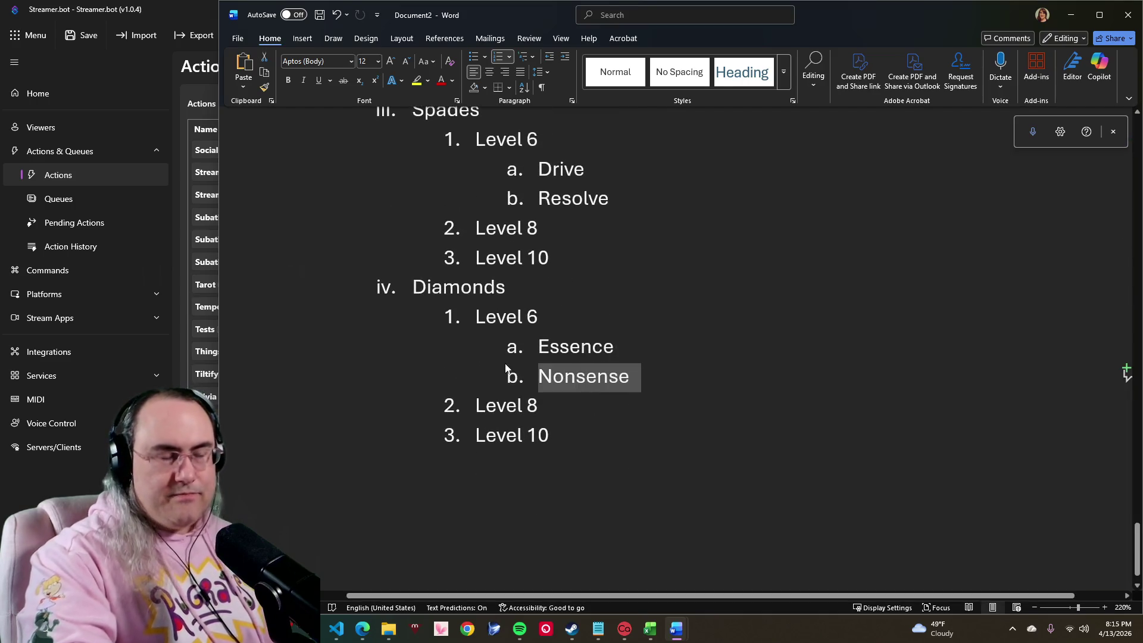
click(606, 277)
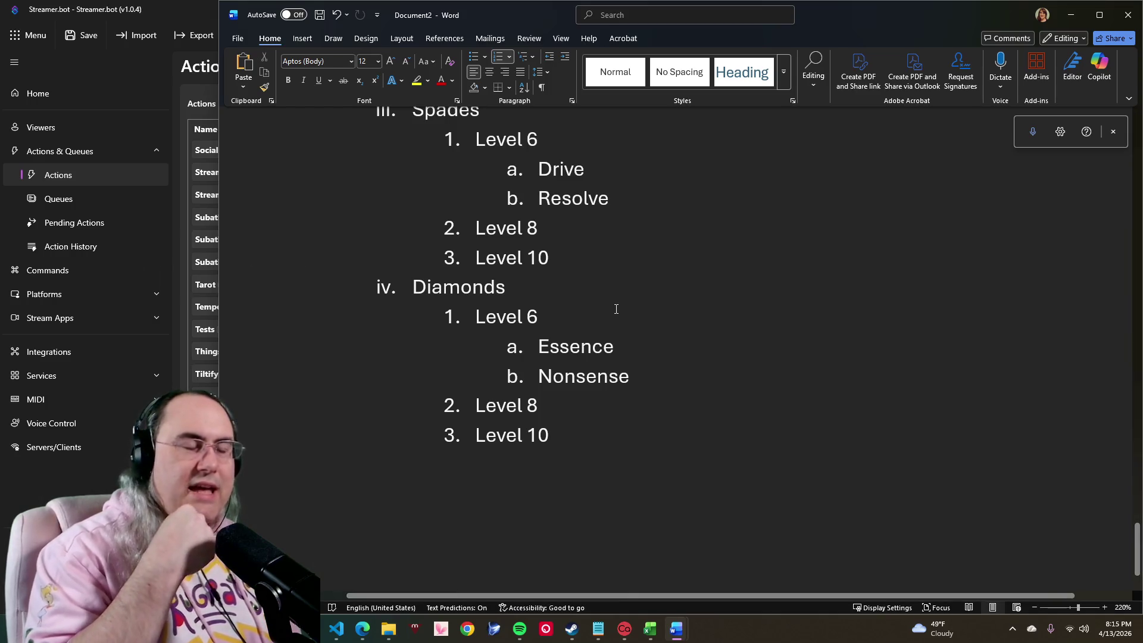
scroll(615, 309, up, 5)
scroll(616, 268, up, 5)
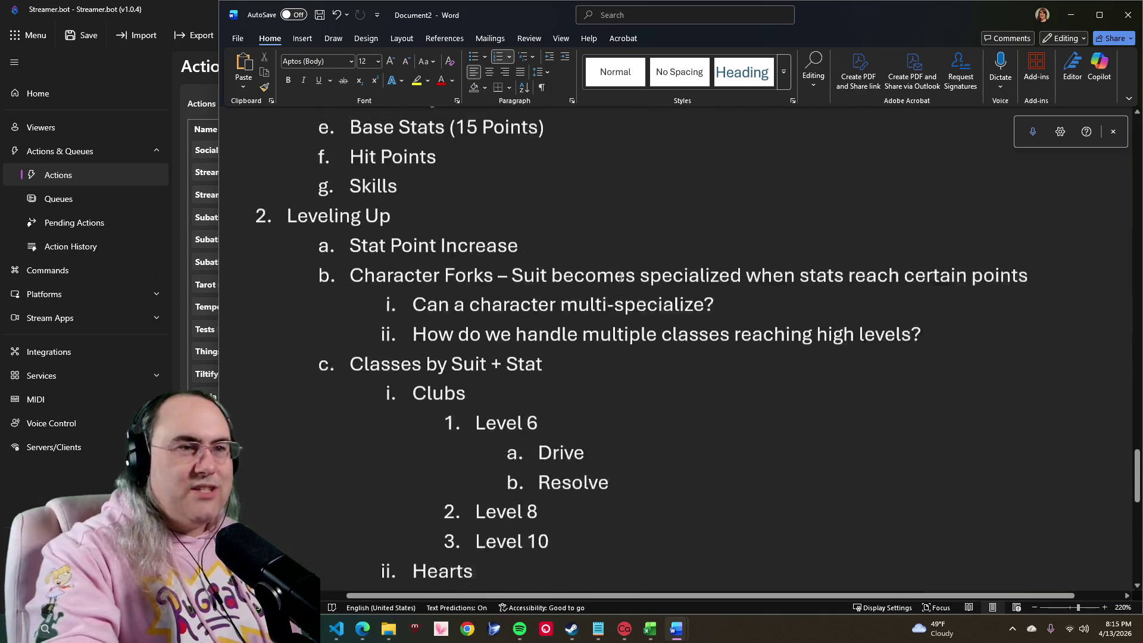
scroll(587, 339, up, 1)
mouse_move(413, 382)
mouse_down()
mouse_move(922, 385)
mouse_move(676, 382)
mouse_move(415, 353)
mouse_up()
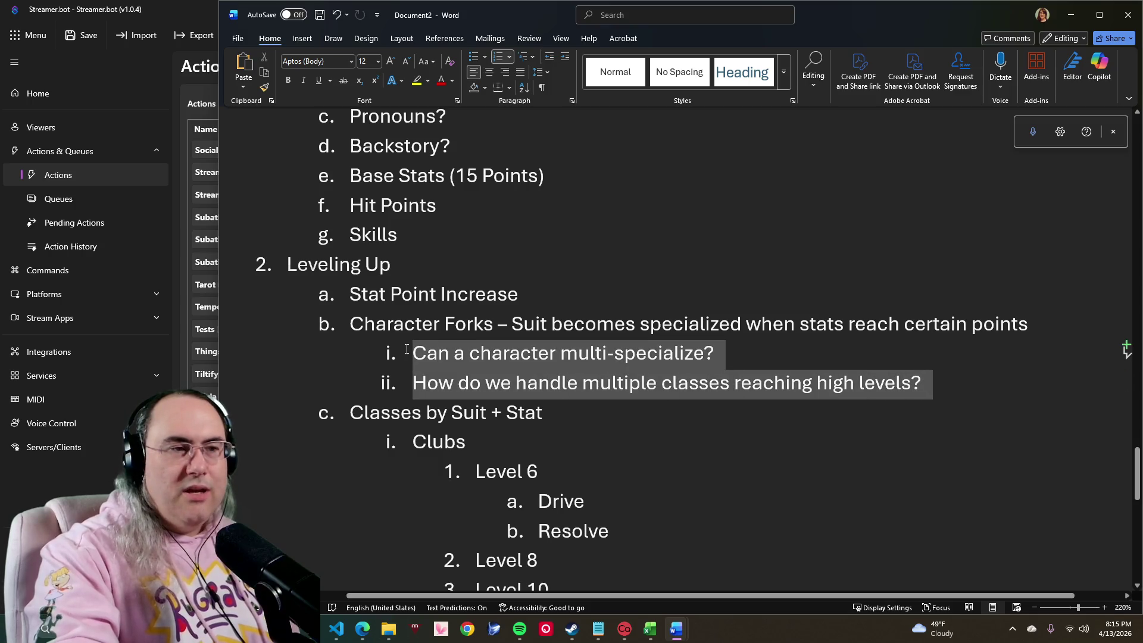
click(452, 386)
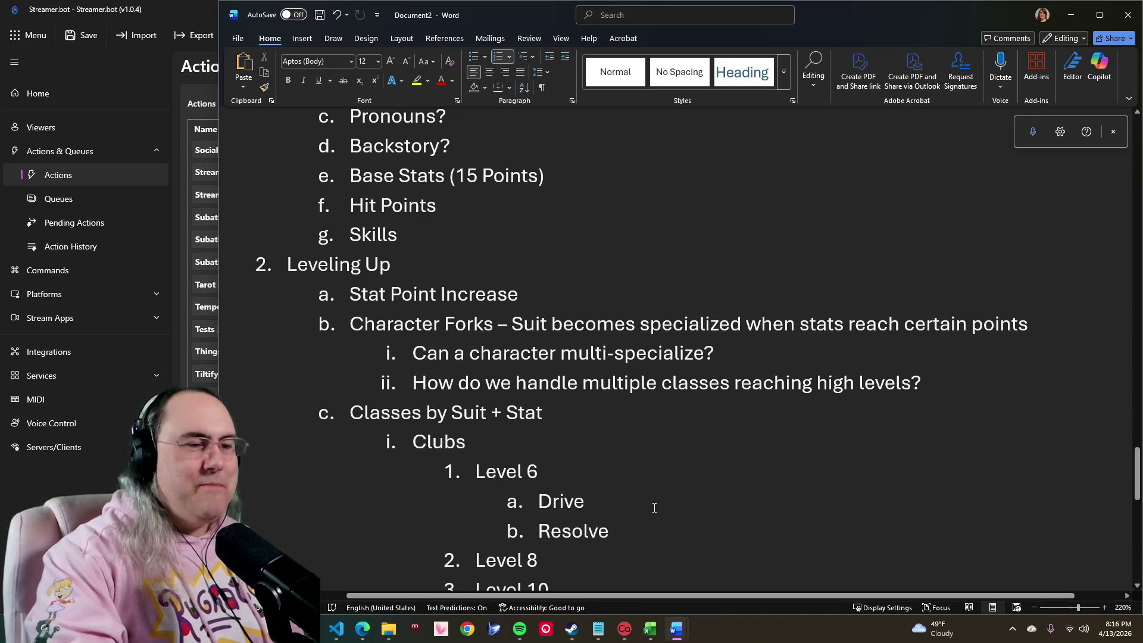
scroll(653, 508, down, 2)
scroll(620, 474, down, 2)
scroll(806, 316, up, 1)
scroll(693, 260, up, 1)
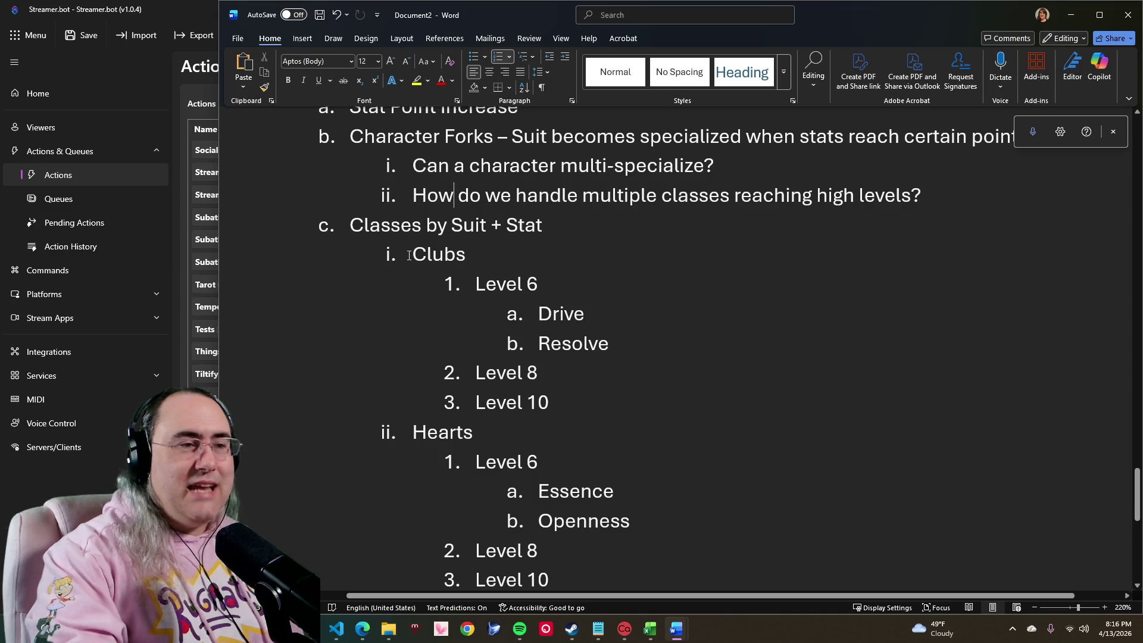
drag(409, 256, 637, 346)
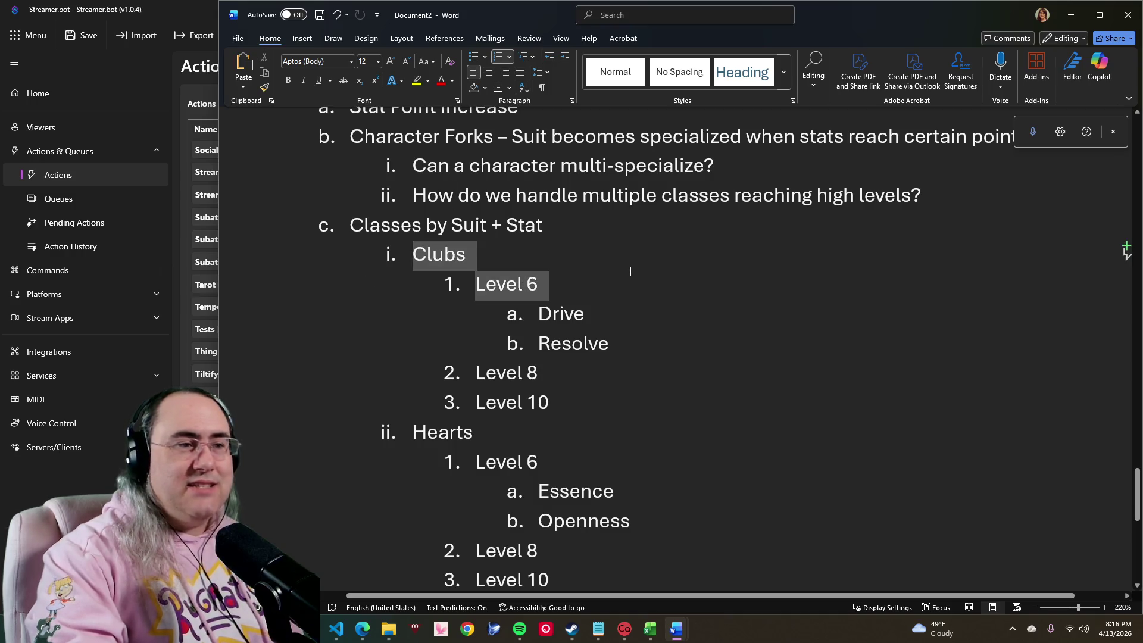
click(636, 347)
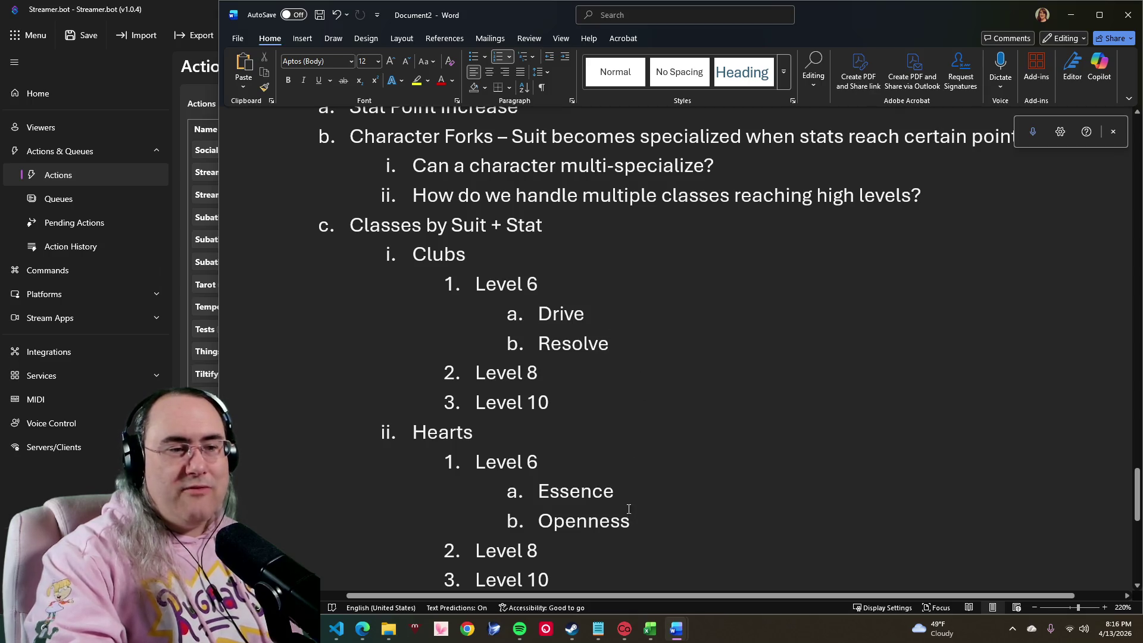
double_click(565, 491)
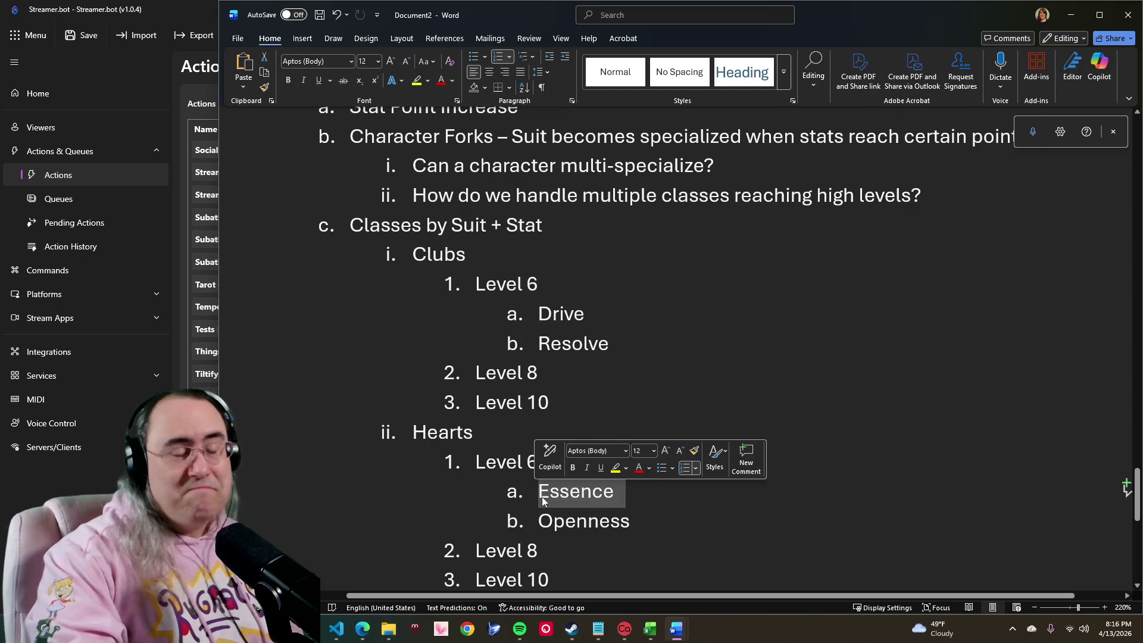
click(559, 497)
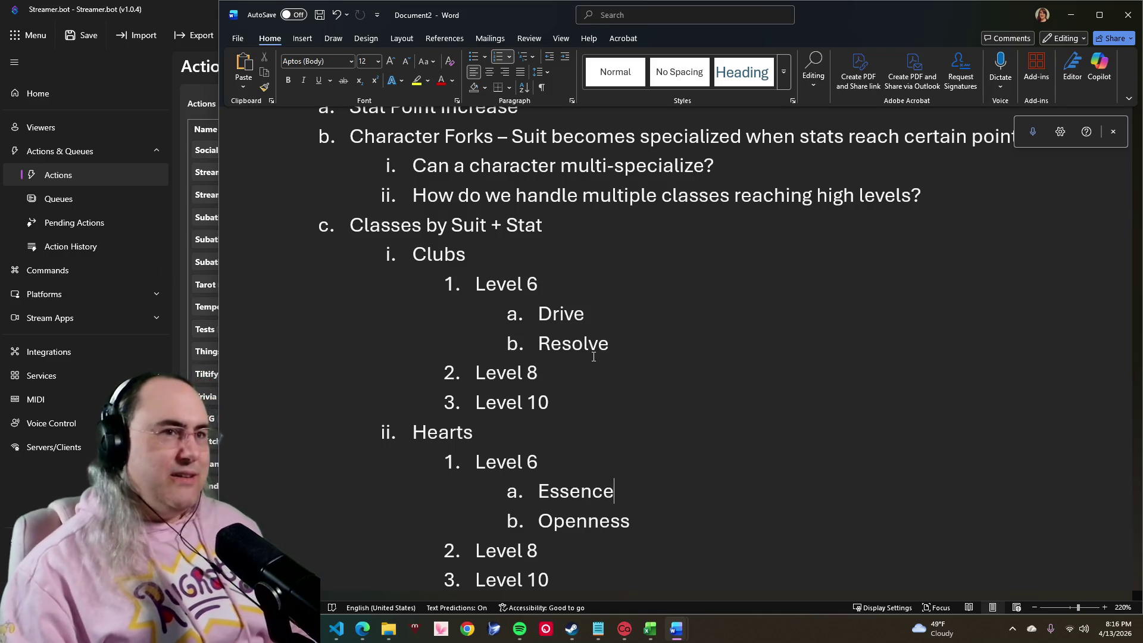
scroll(595, 362, down, 1)
scroll(597, 371, down, 5)
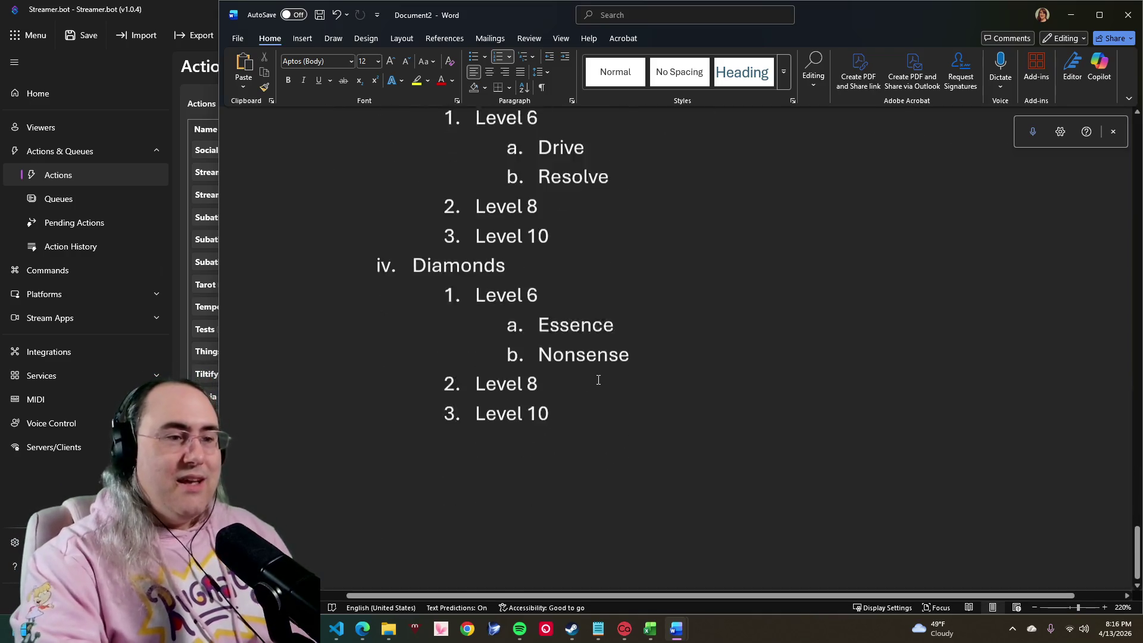
scroll(598, 380, up, 2)
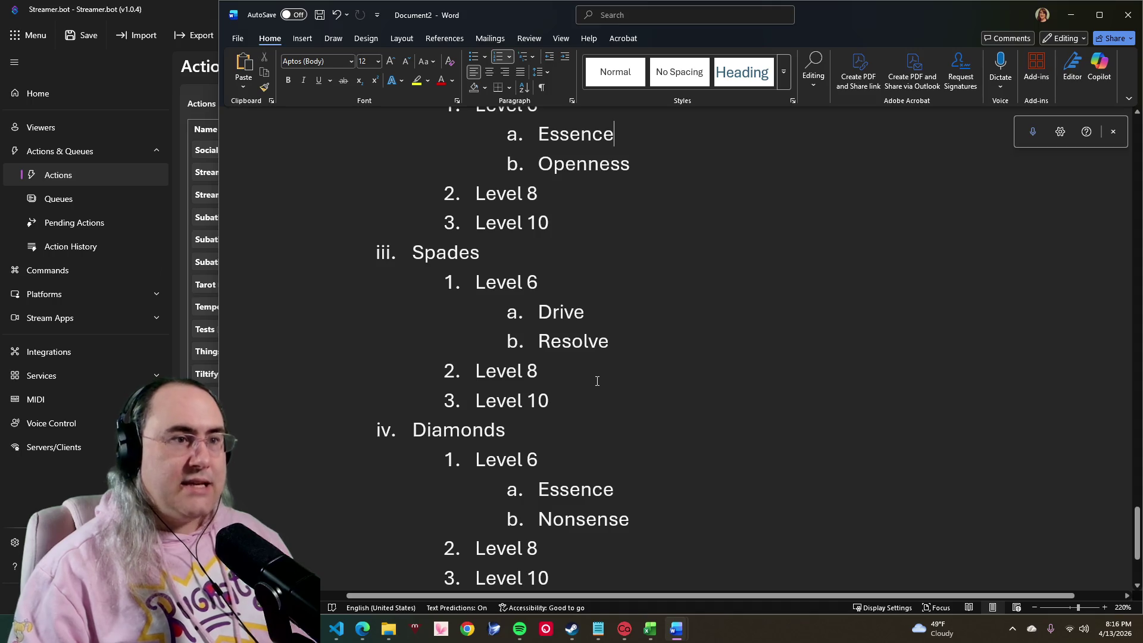
scroll(597, 381, up, 4)
scroll(604, 382, up, 4)
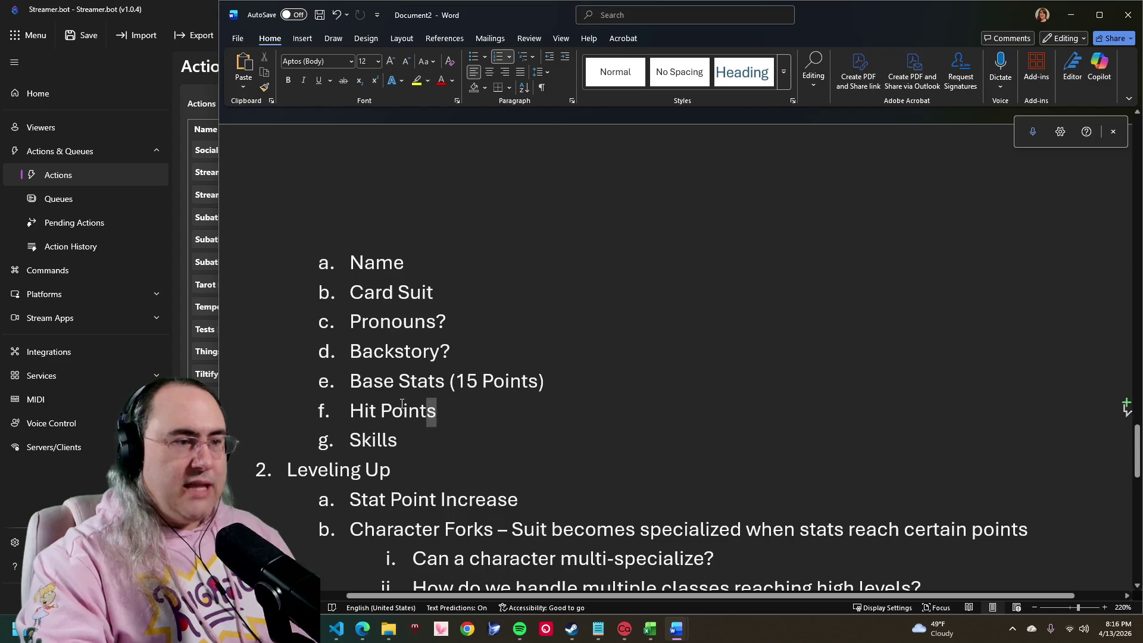
Step: Review the Hit Points and Skills items, then bring Streamer.bot's Actions page to the front
mouse_move(436, 411)
mouse_down()
mouse_move(351, 411)
mouse_move(399, 439)
mouse_move(353, 410)
mouse_up()
click(352, 412)
click(400, 438)
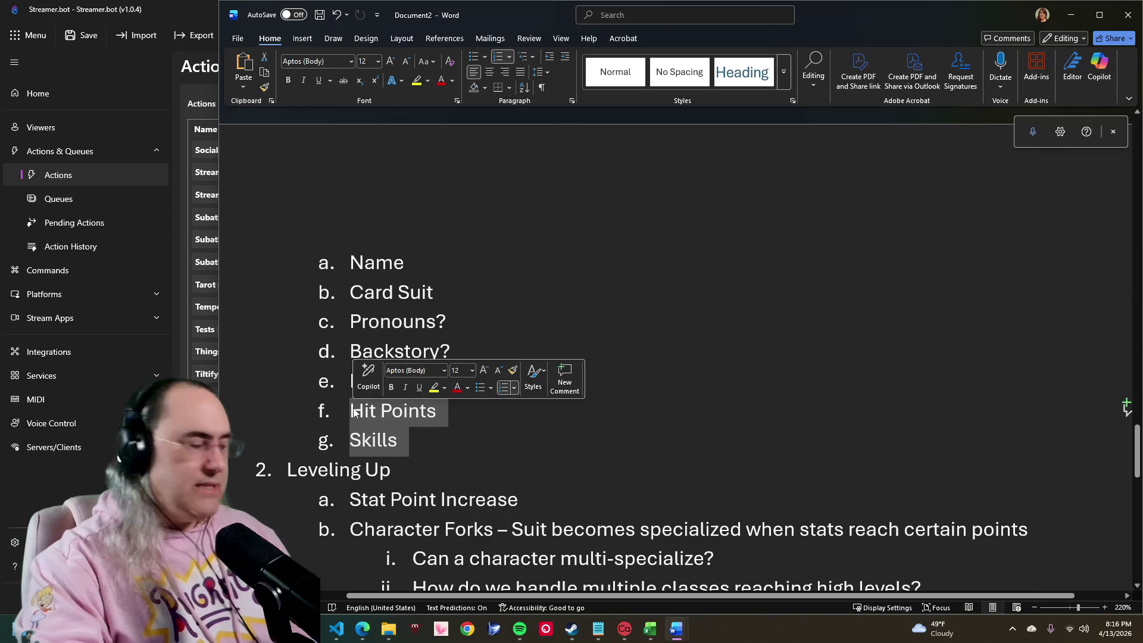
click(353, 412)
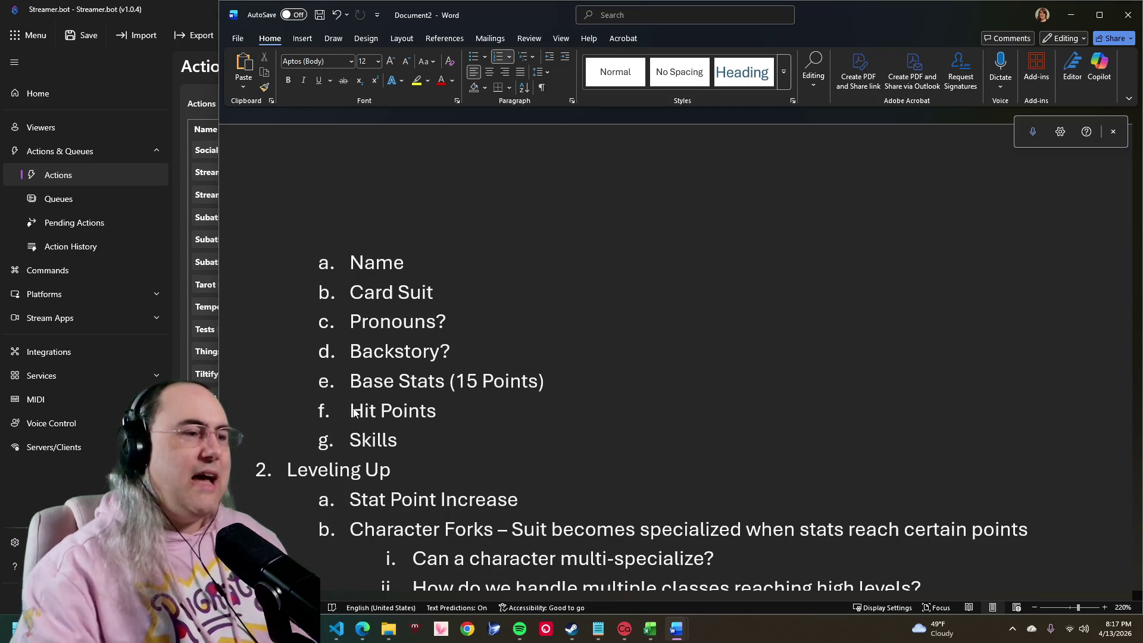
scroll(572, 372, down, 4)
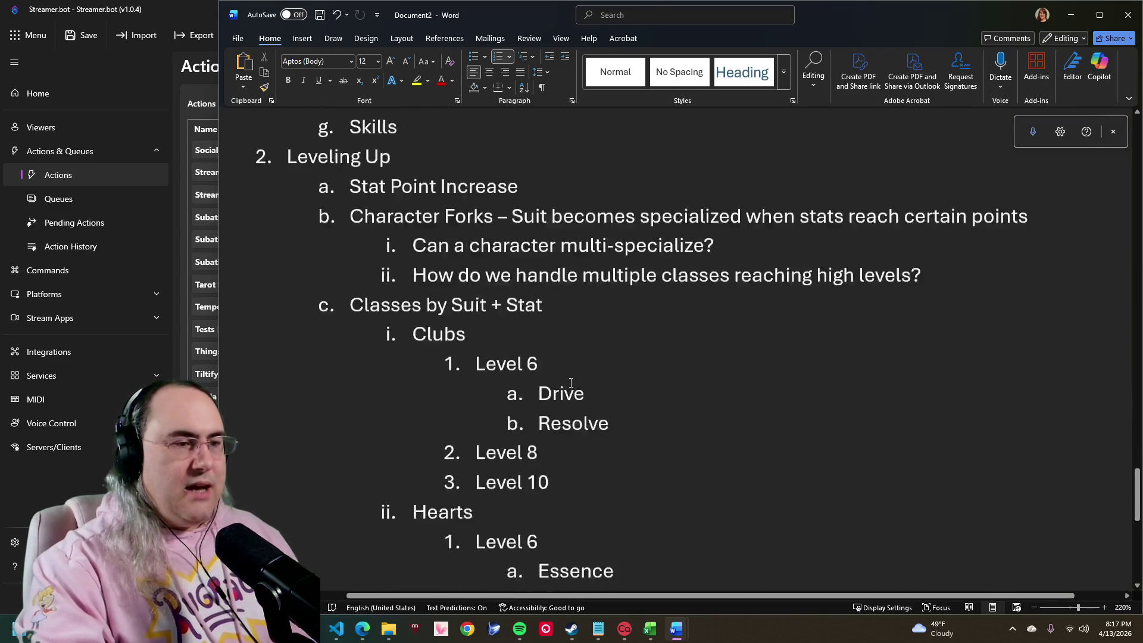
scroll(588, 341, down, 1)
scroll(600, 303, up, 1)
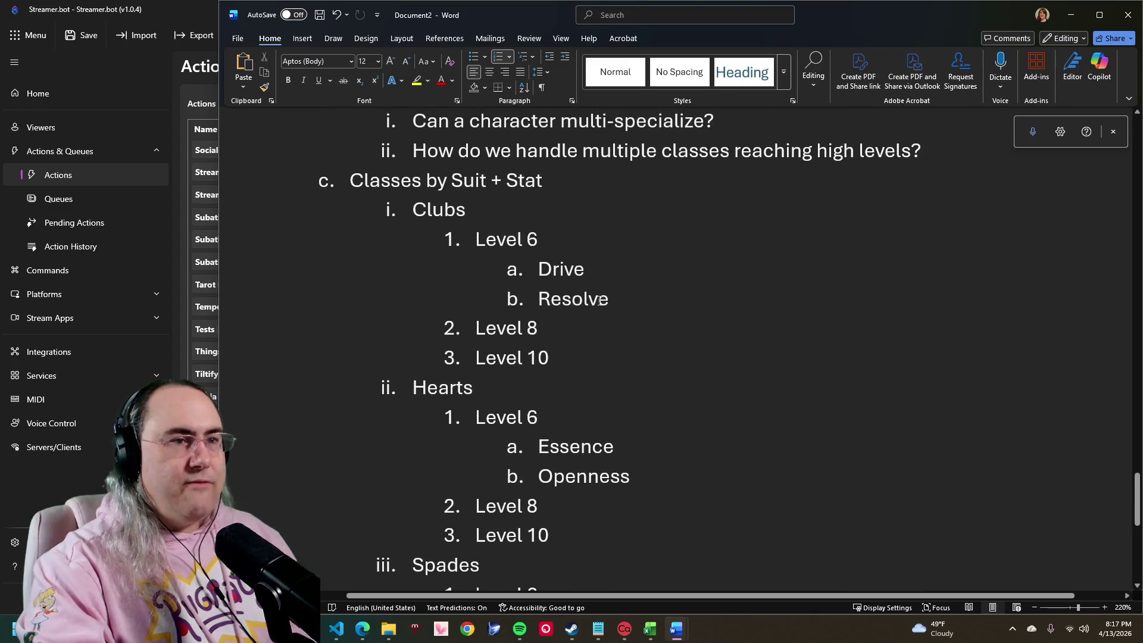
scroll(589, 306, up, 1)
scroll(426, 238, up, 1)
scroll(428, 241, up, 2)
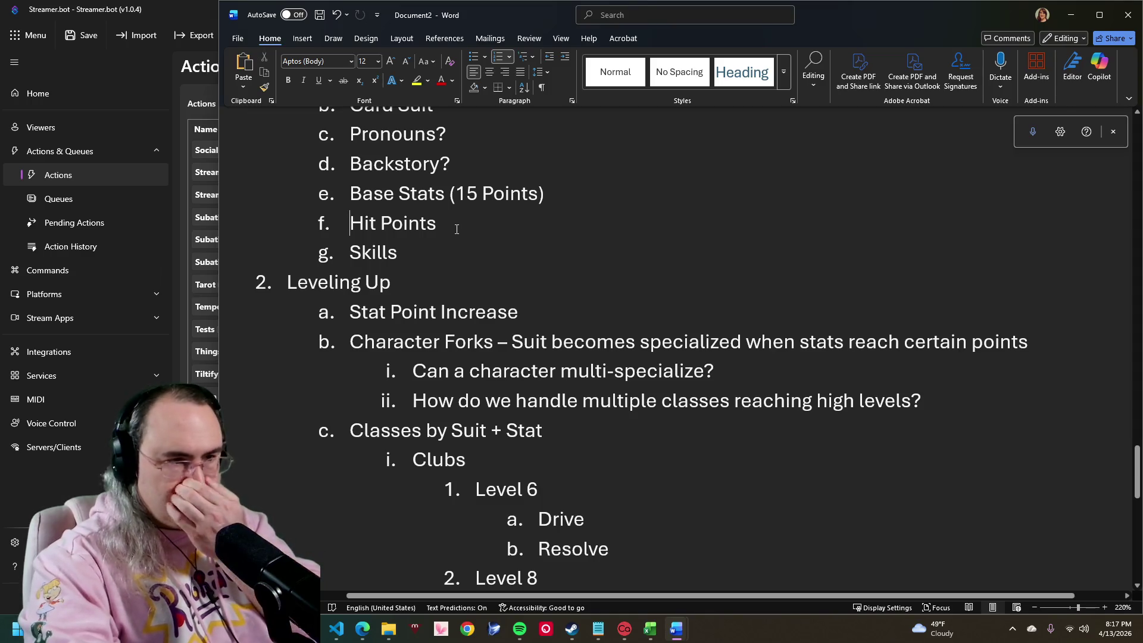
scroll(454, 232, down, 2)
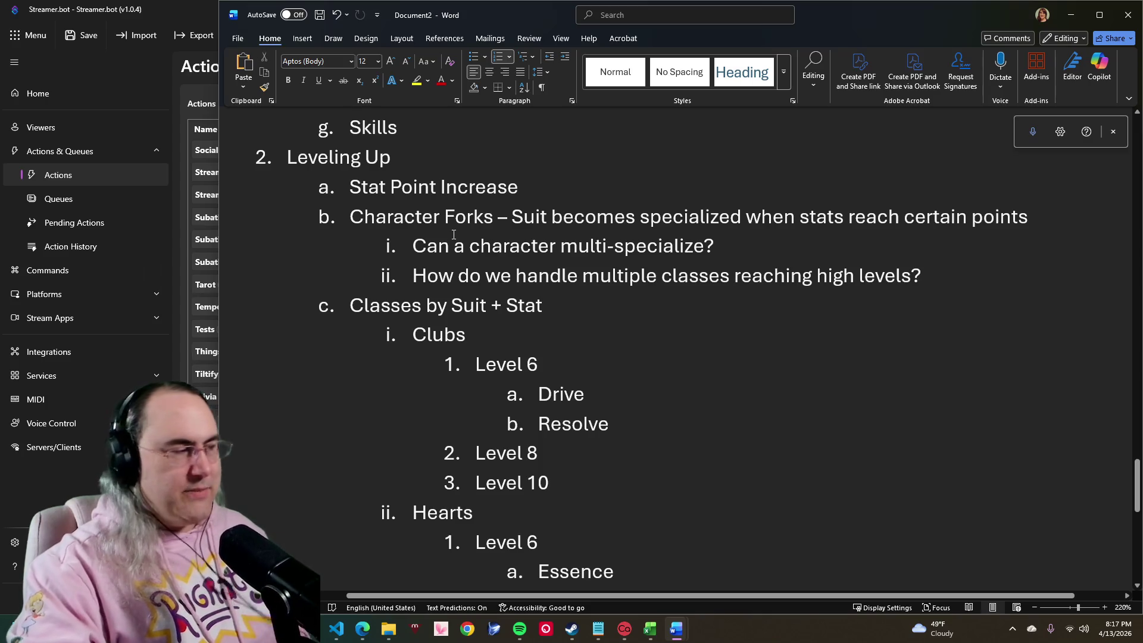
click(164, 7)
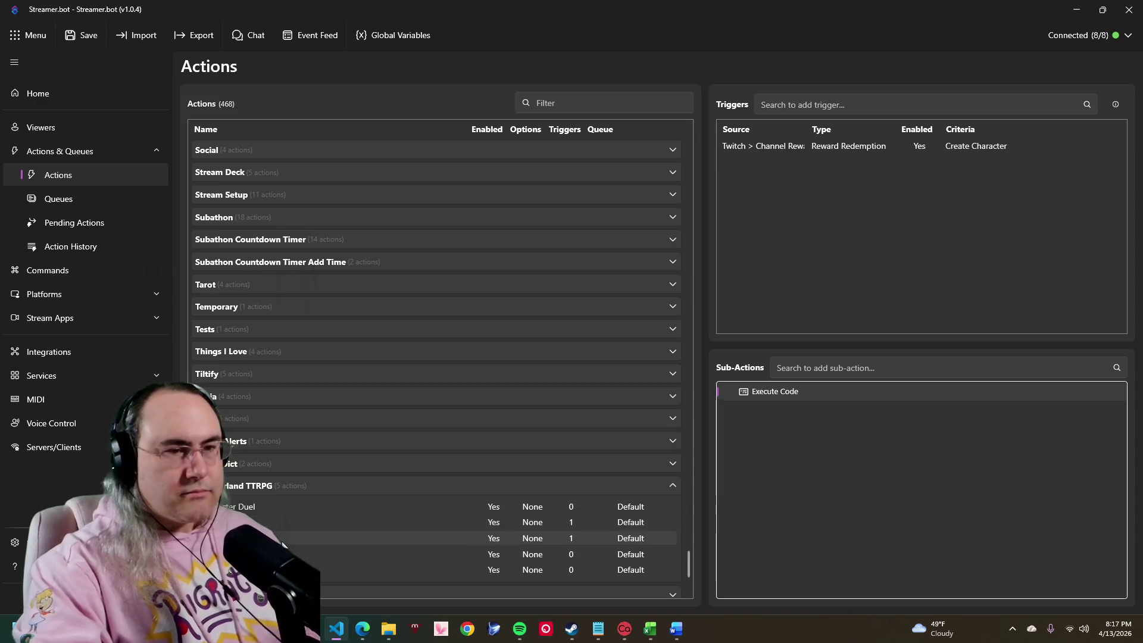
Step: Open the Execute Code sub-action's C# script and review lines 30 to 37
double_click(748, 392)
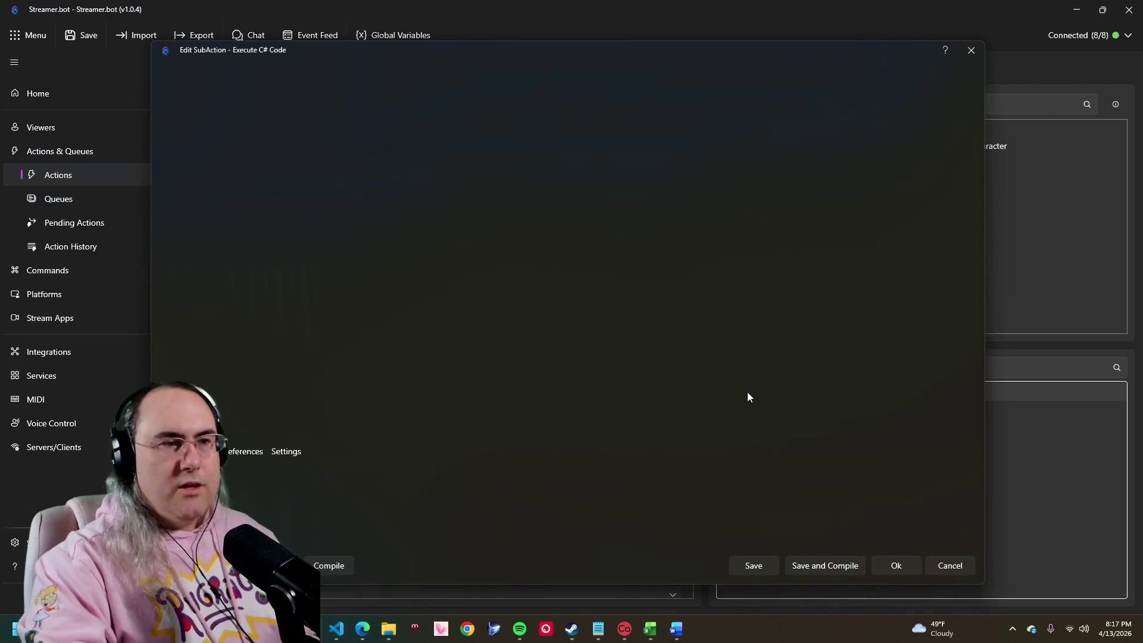
scroll(339, 298, down, 10)
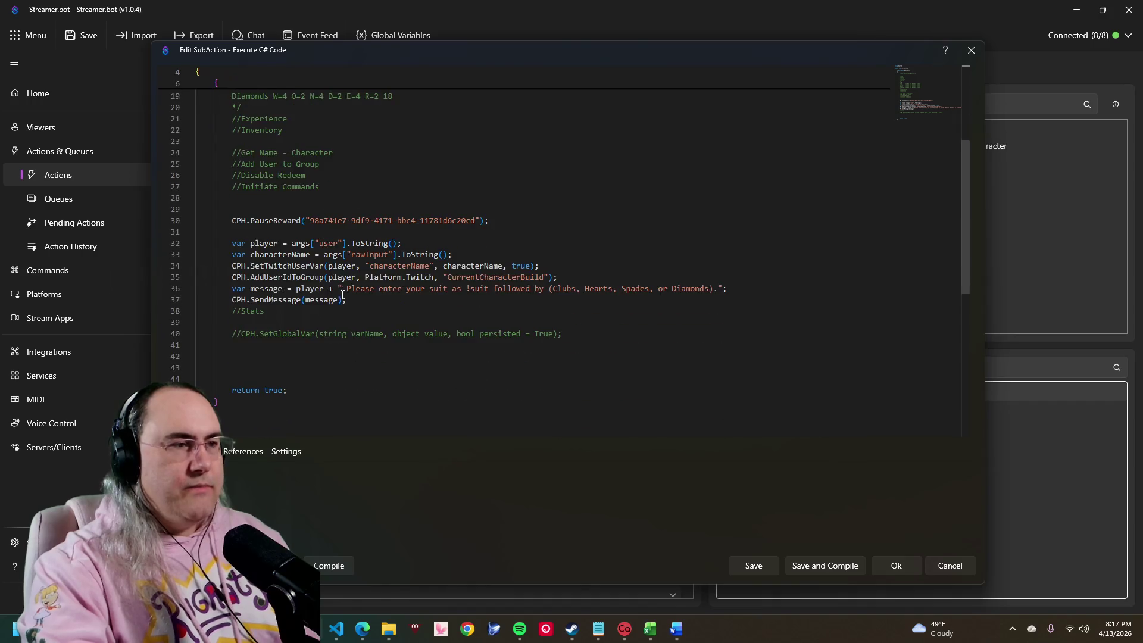
scroll(340, 298, up, 3)
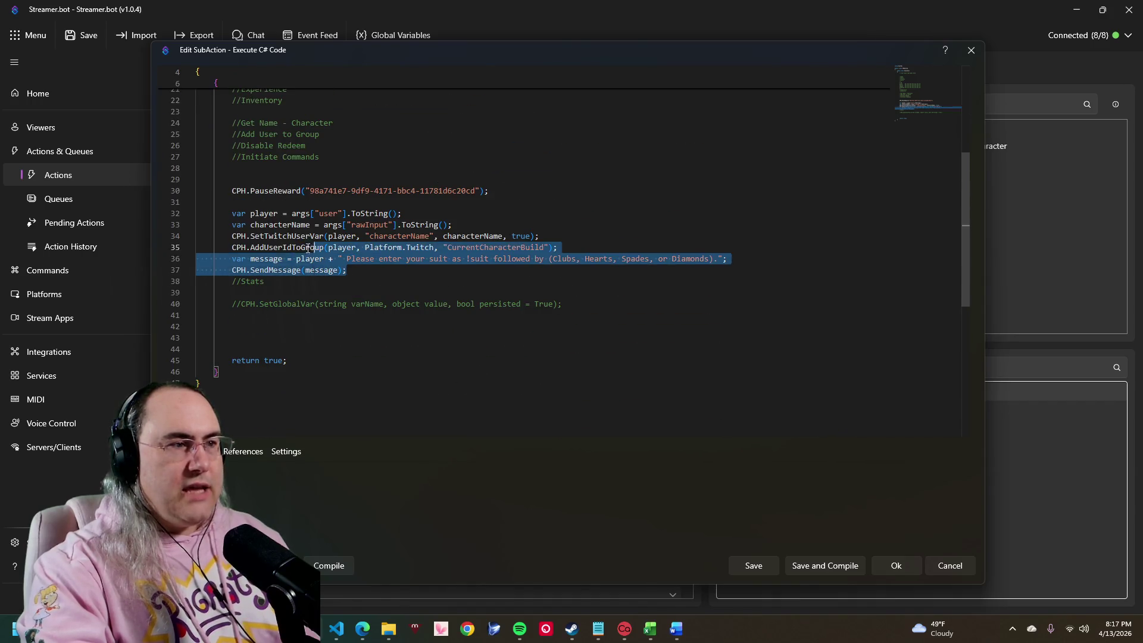
drag(459, 271, 222, 190)
click(378, 267)
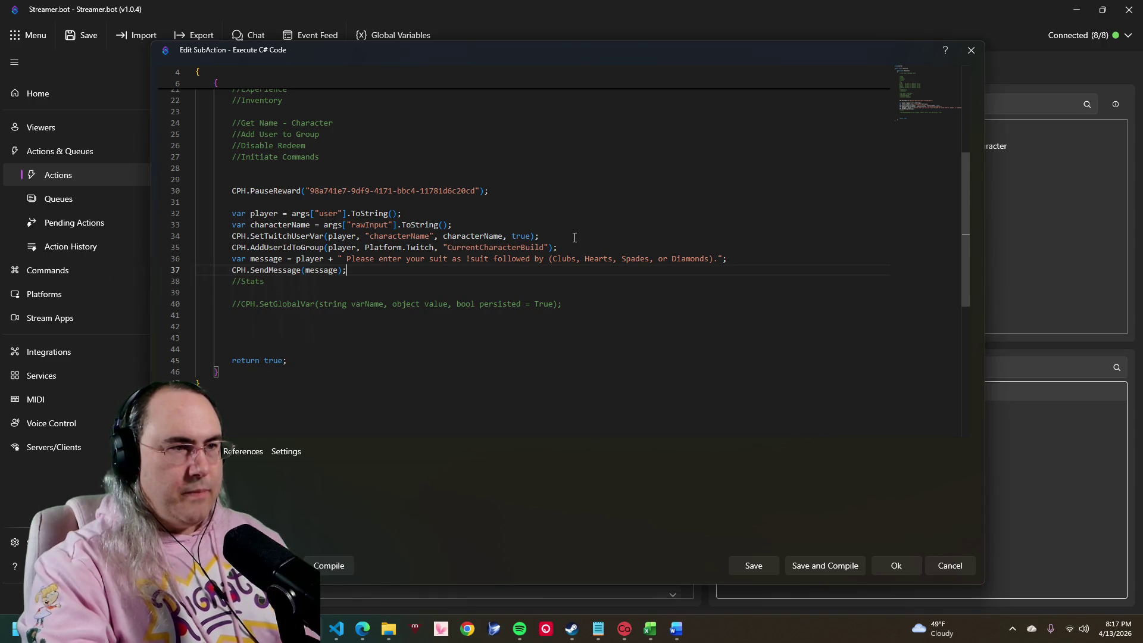
drag(573, 240, 196, 202)
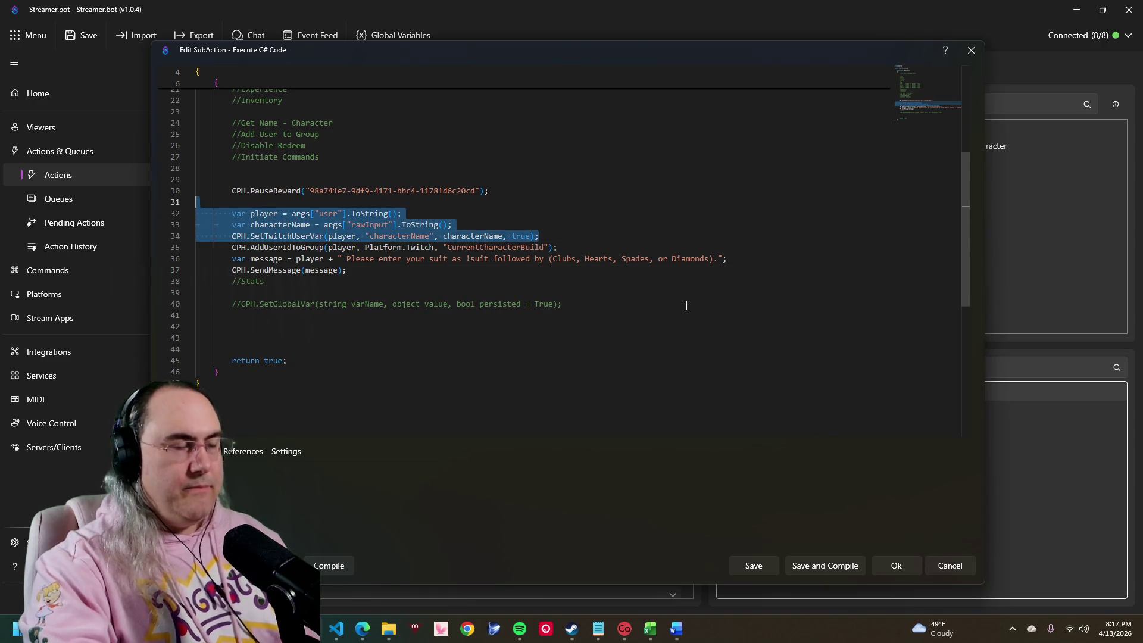
click(636, 261)
Step: Re-read lines 28 to 37 of the Create Character script, leaving the cursor on line 31
drag(557, 247, 199, 199)
click(444, 223)
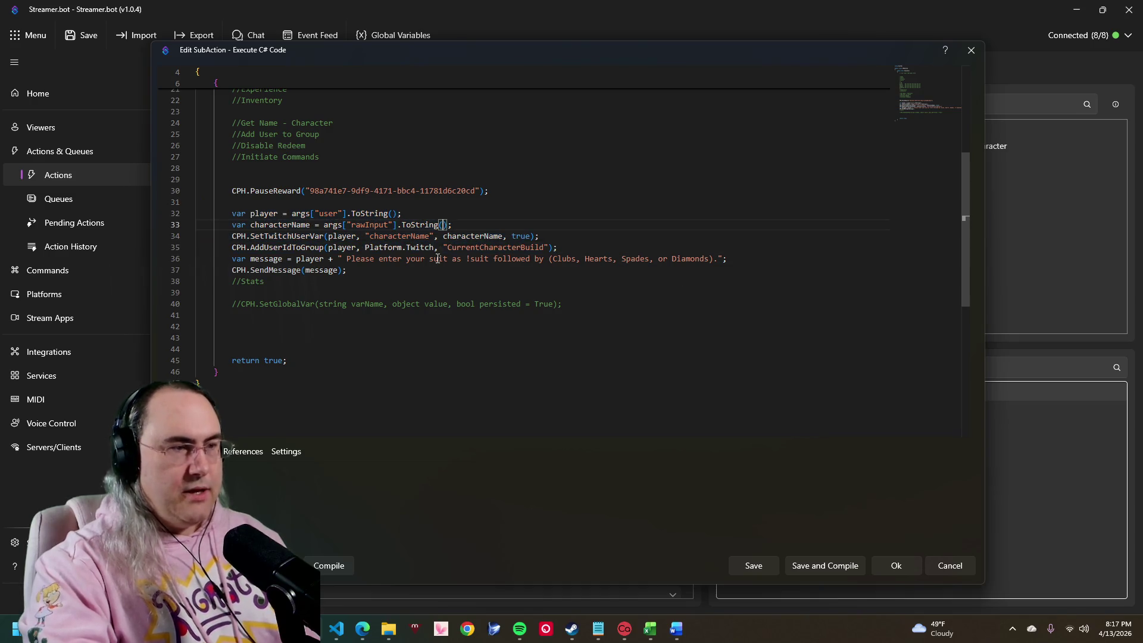
mouse_move(420, 265)
mouse_down()
mouse_move(276, 190)
mouse_move(197, 190)
mouse_up()
click(473, 268)
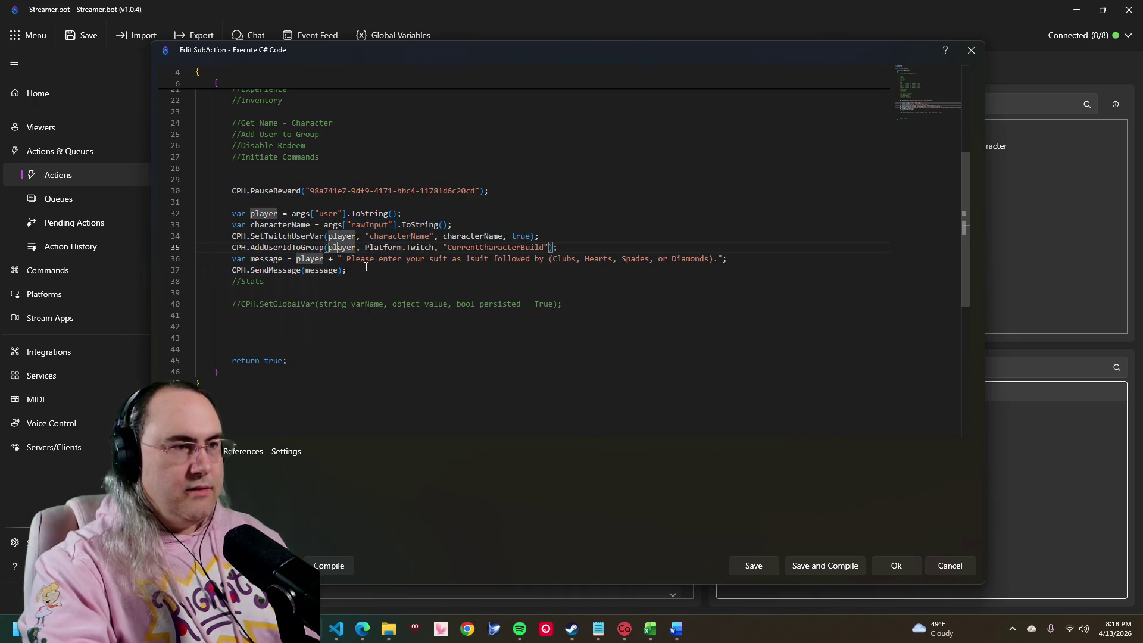
drag(540, 236, 245, 171)
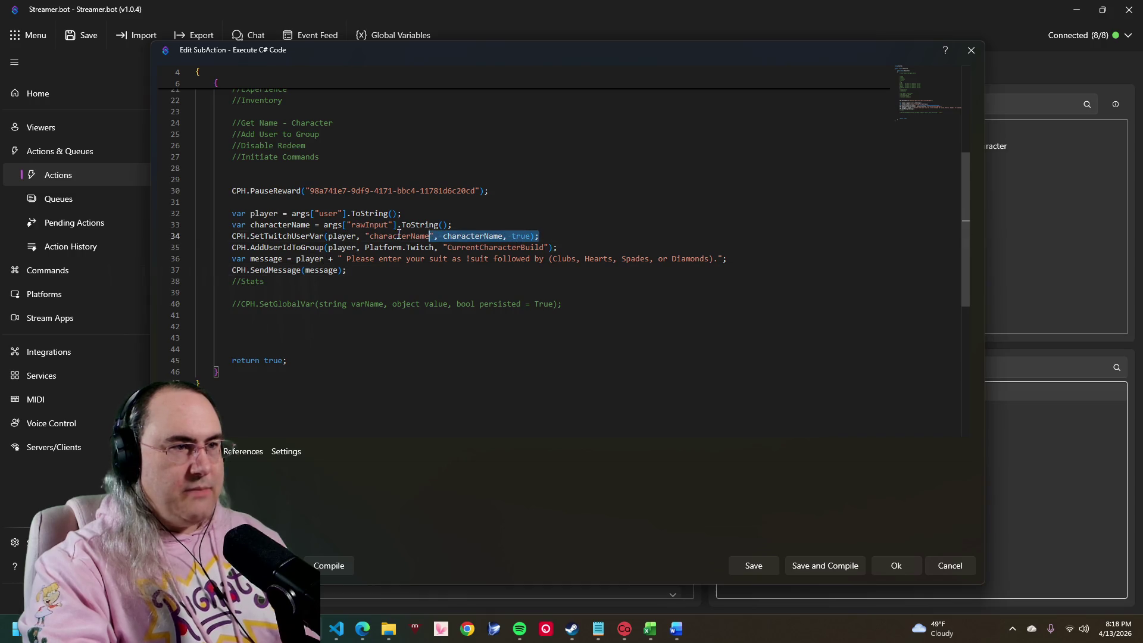
click(341, 202)
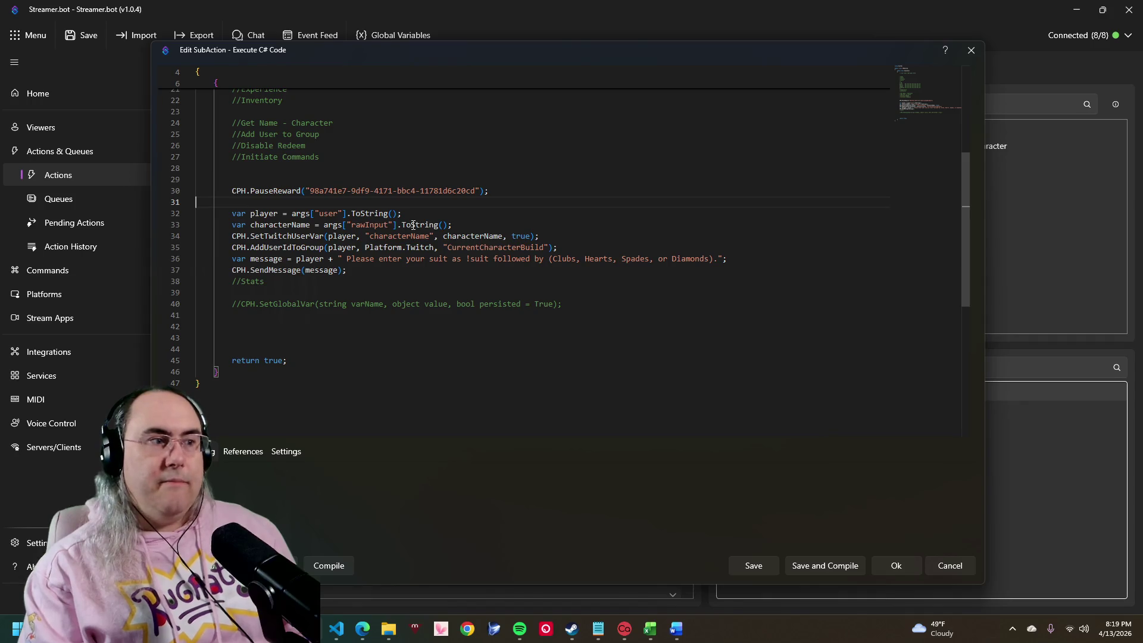
Step: Cancel out of the C# code editor, leaving the Create Character script unchanged
click(949, 565)
mouse_move(676, 628)
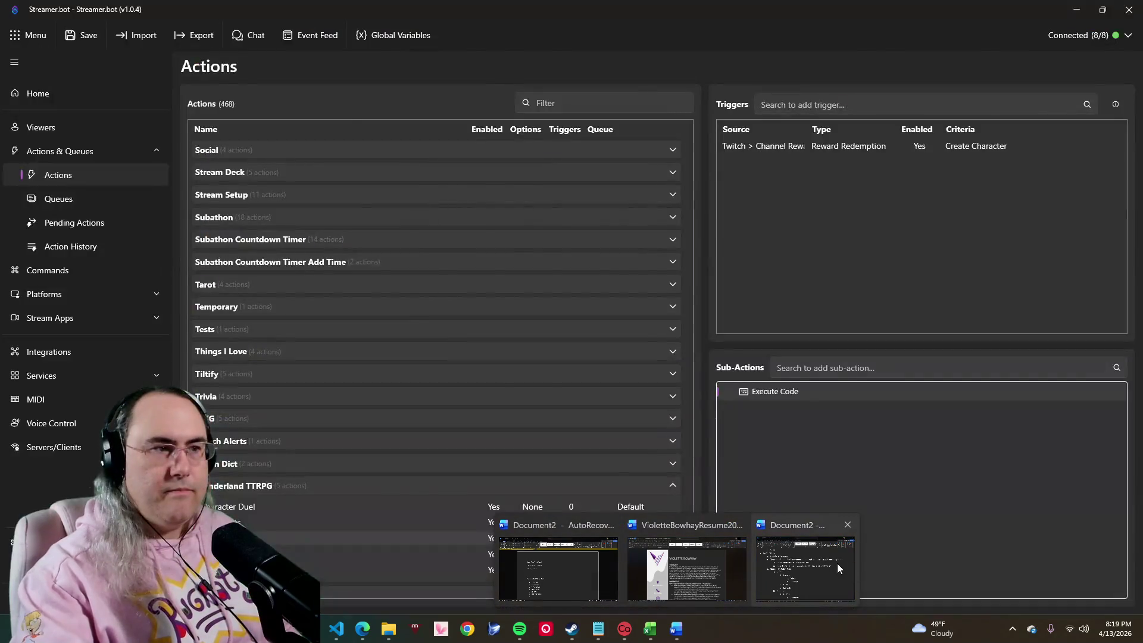
Step: Under Hit Points, add sub-items Level 1 = 1, Level 2 = 3 and Level 3 = 6, accepting predictions
click(837, 563)
scroll(582, 387, up, 1)
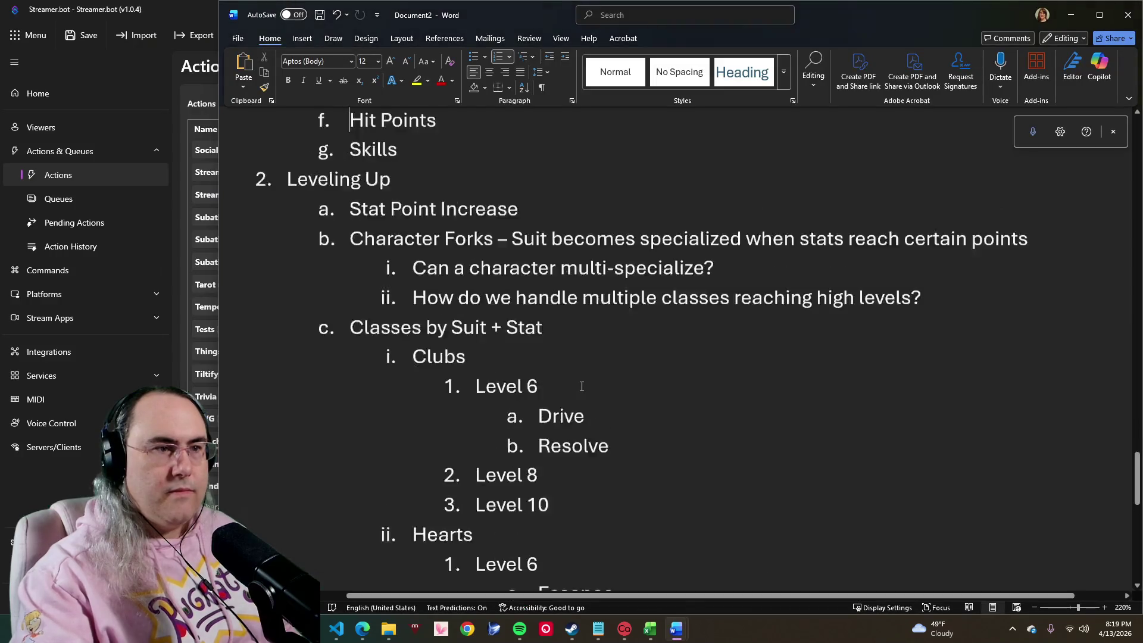
scroll(581, 385, up, 4)
scroll(469, 415, down, 1)
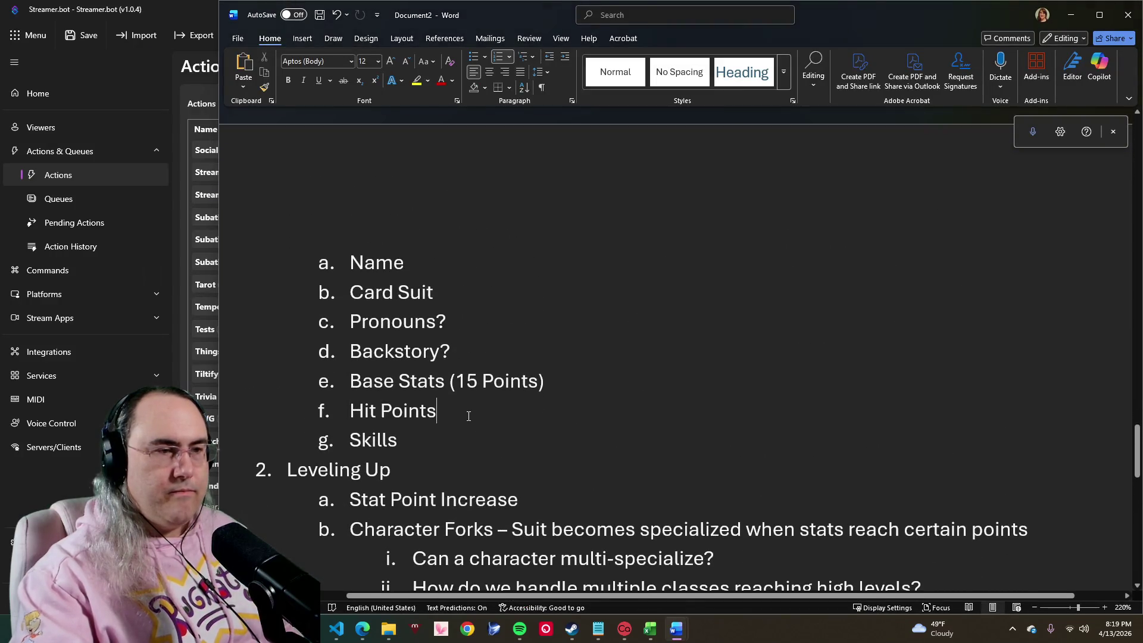
key(Return)
key(Tab)
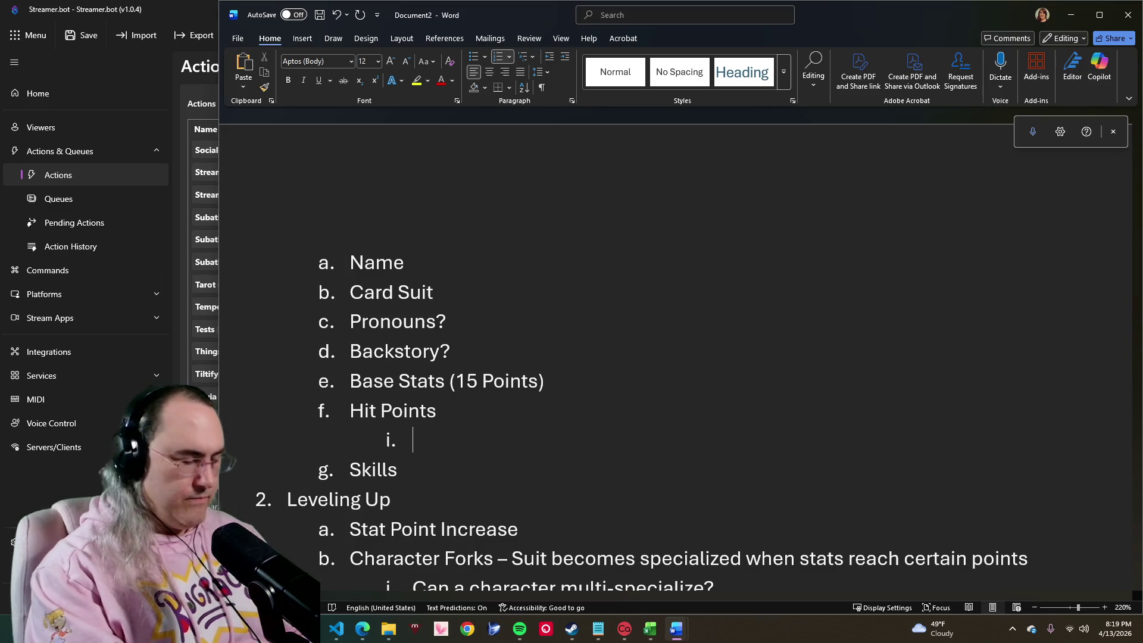
text(Level)
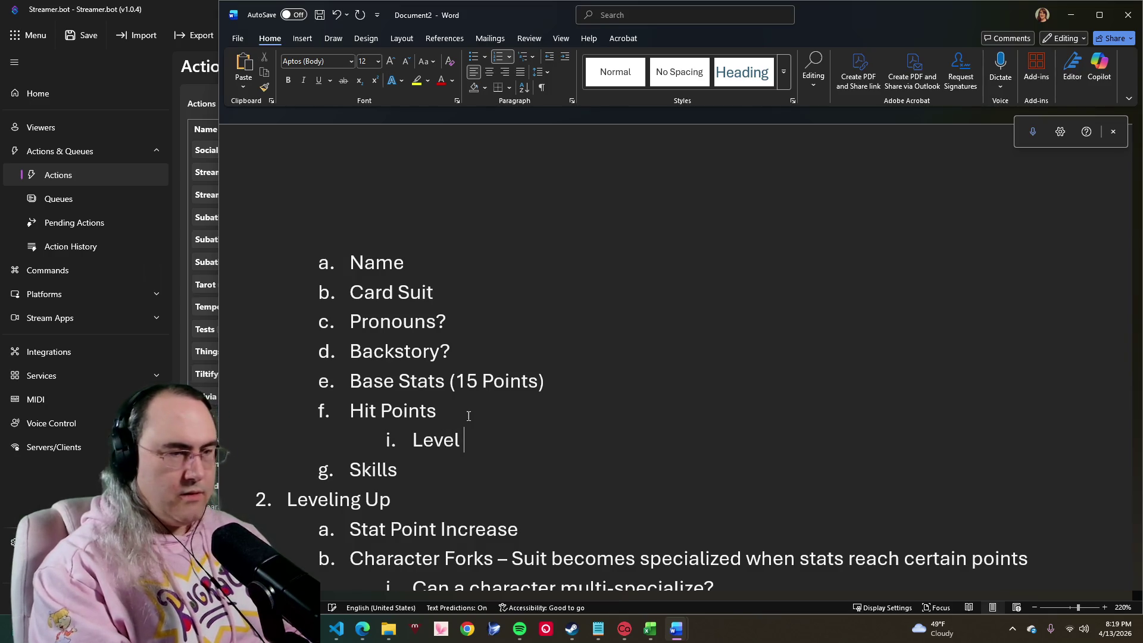
text( 1 = )
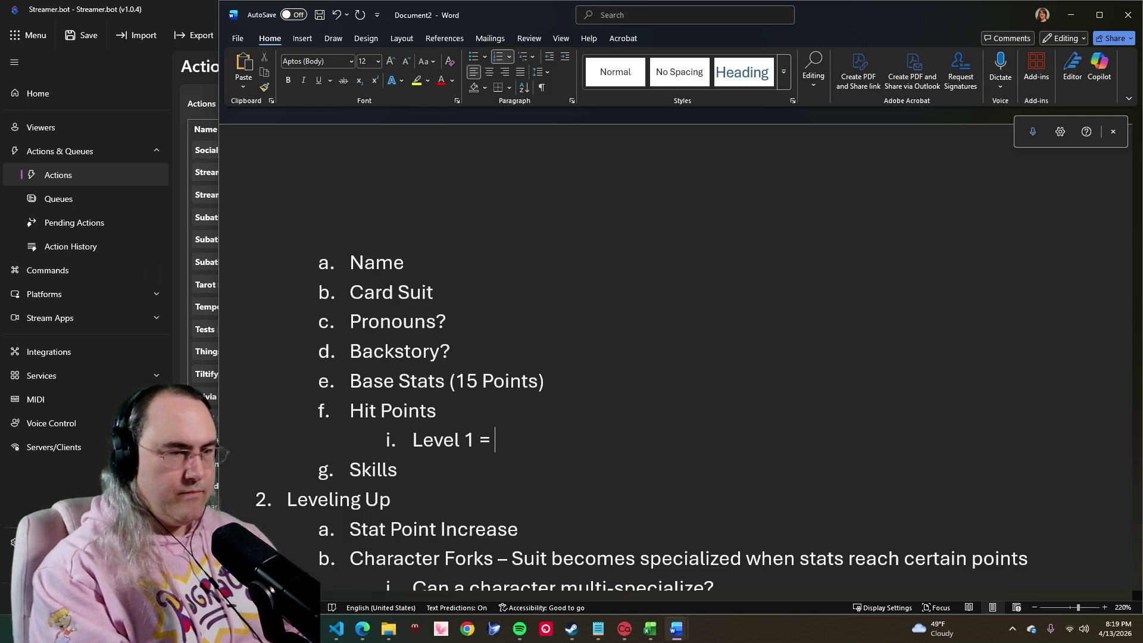
text(1)
key(Return)
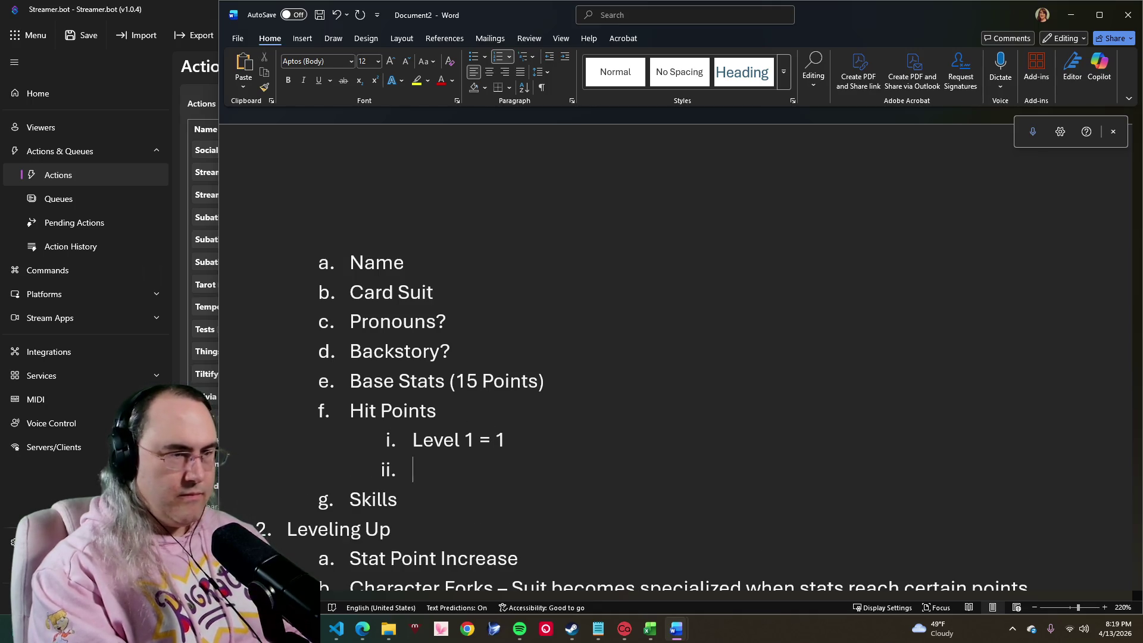
text(L)
key(Tab)
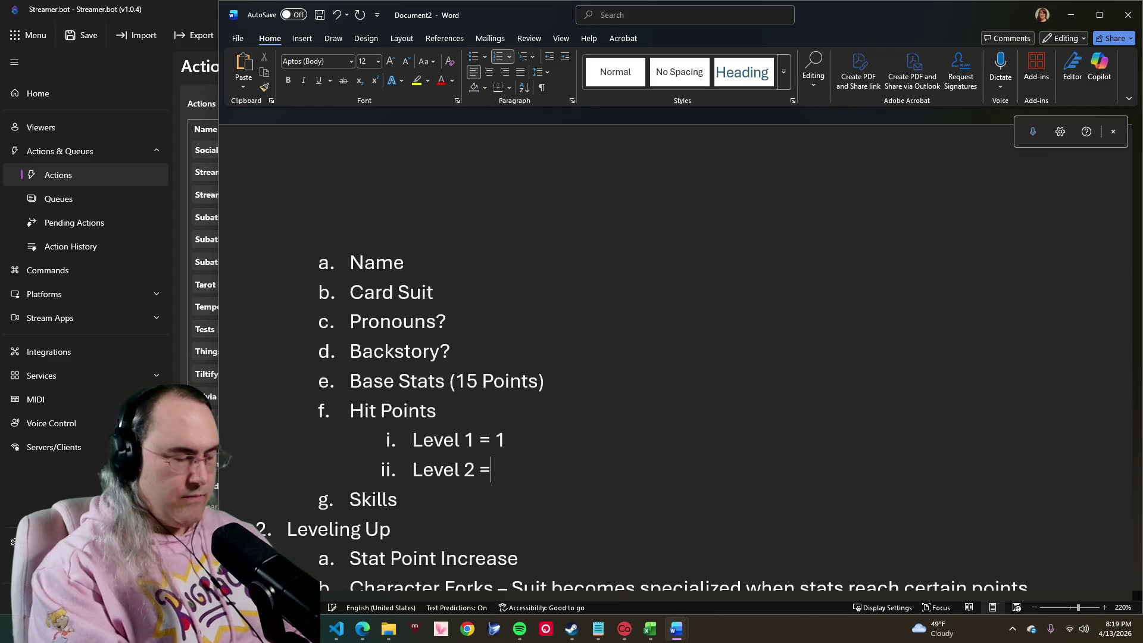
text(3)
key(Return)
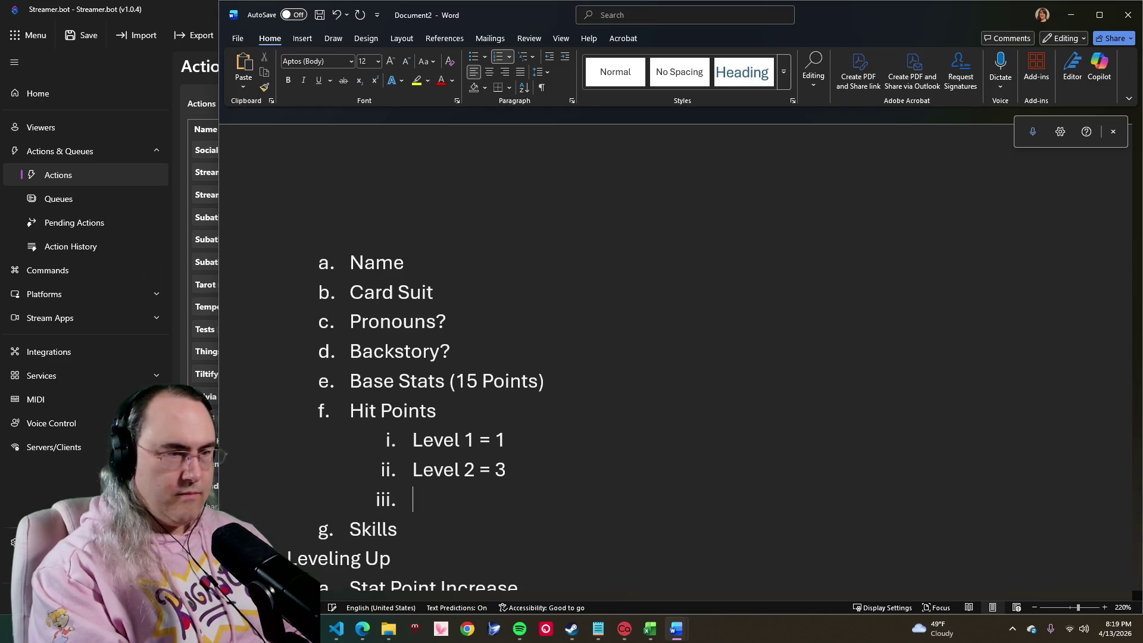
text(L)
key(Tab)
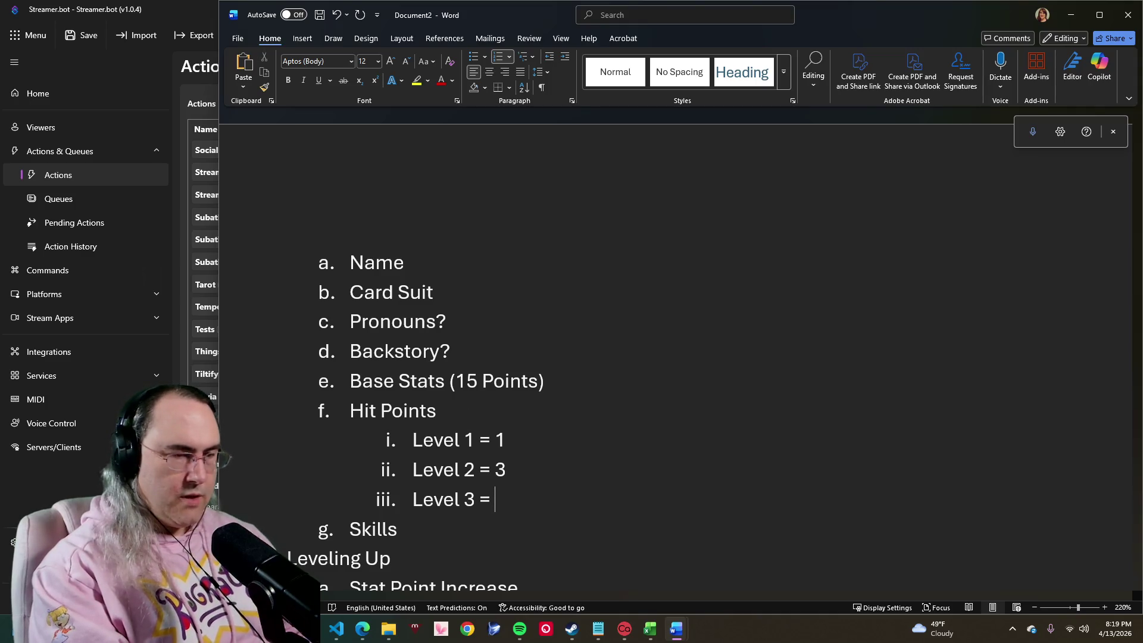
text(6)
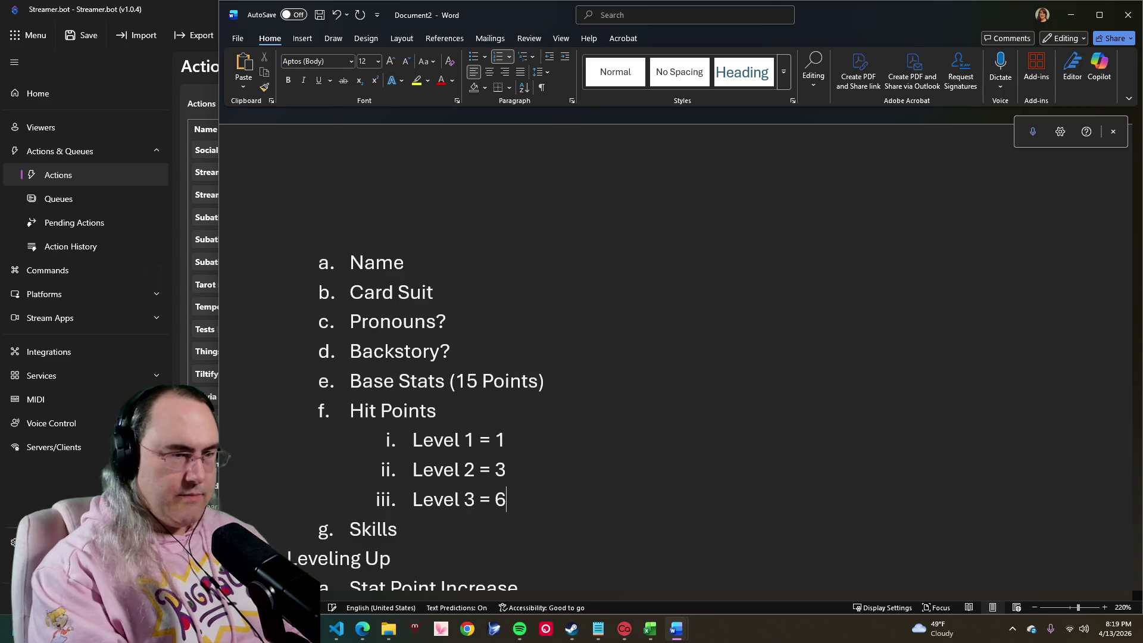
key(Return)
text(Leve)
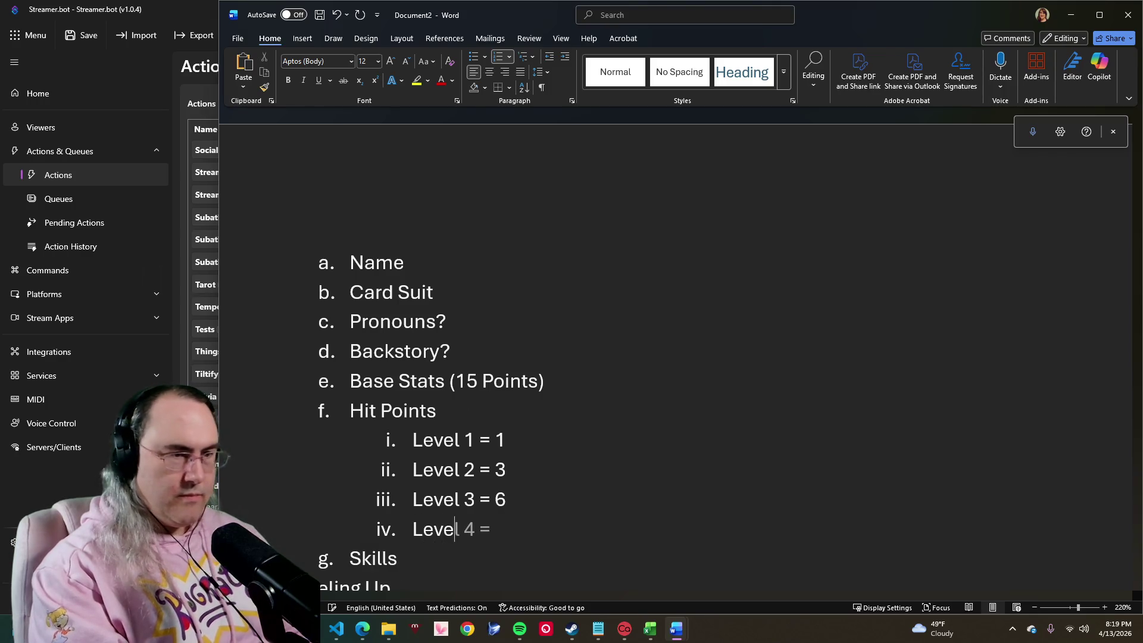
text(l 4 = )
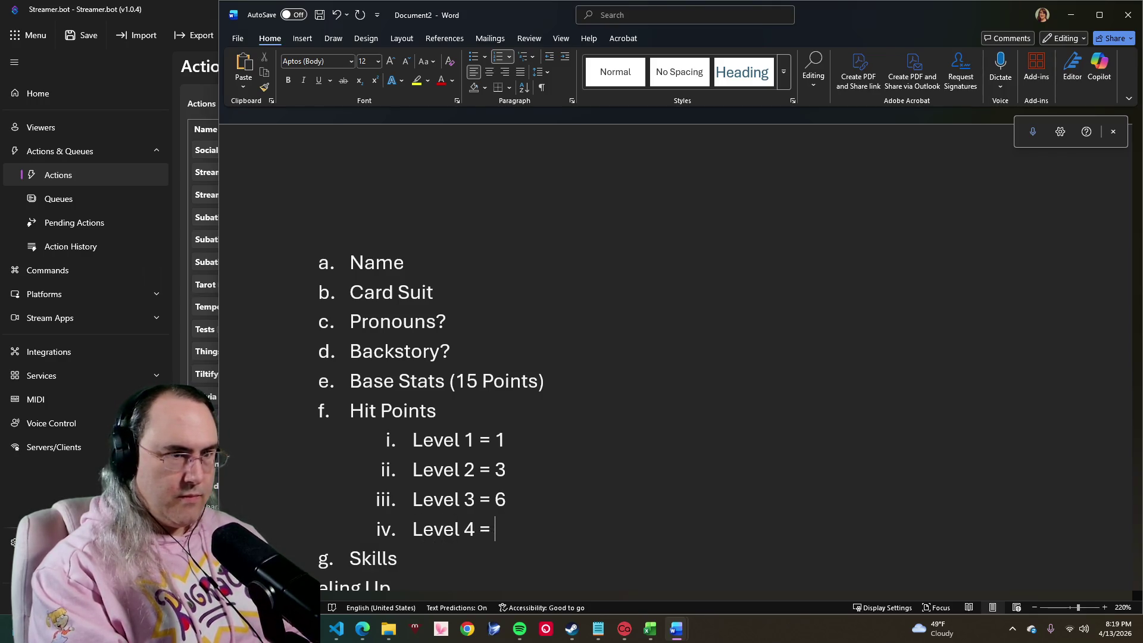
text(10)
Step: Continue with Level 4 = 10, Level 5 = 15 and Level 6 = 21, then begin the Level 7 entry
key(Return)
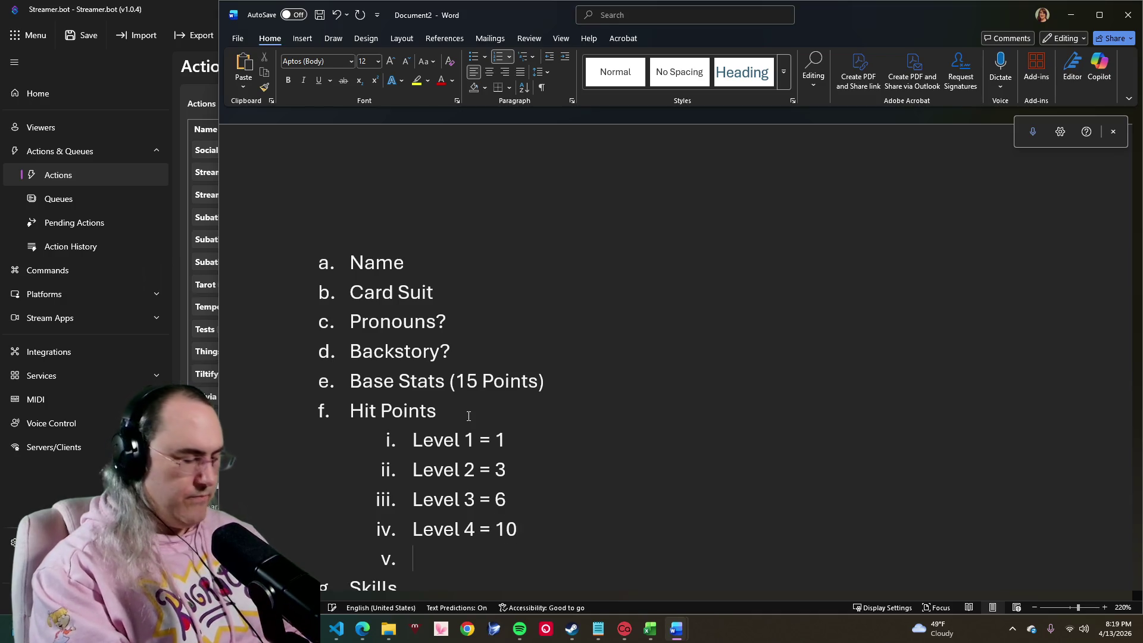
text(LE)
key(BackSpace)
text(e)
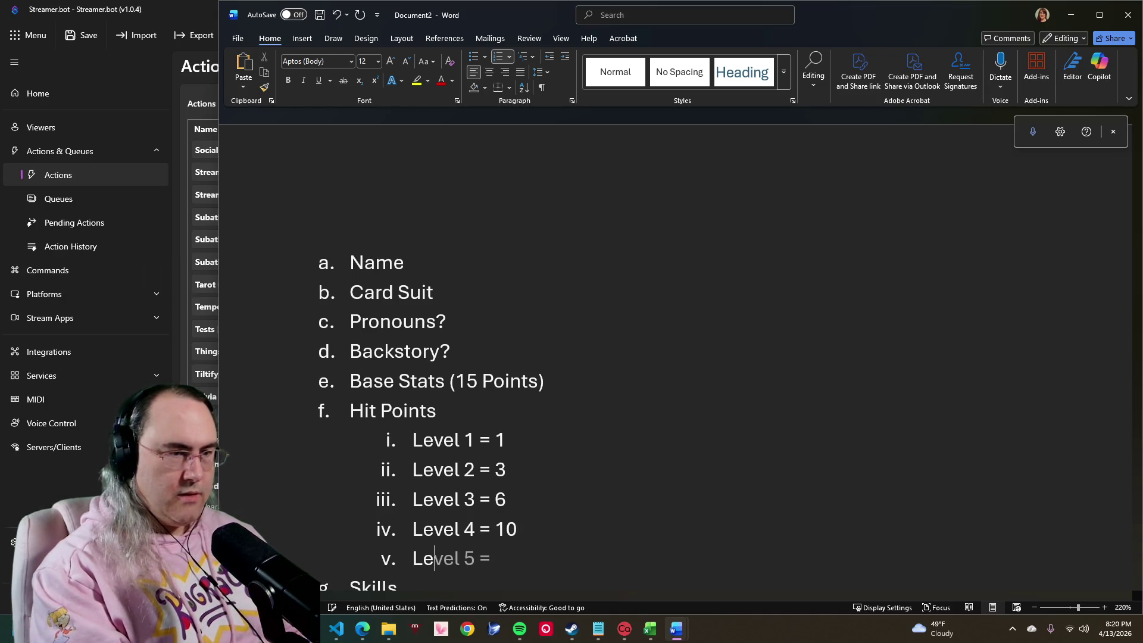
key(Tab)
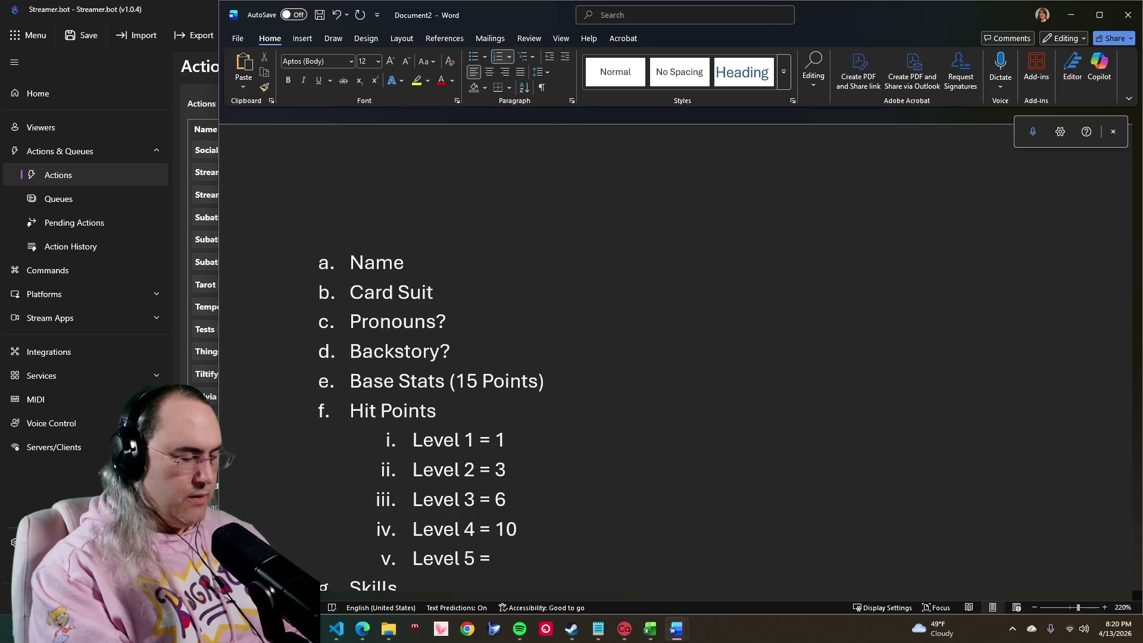
text(15)
key(Return)
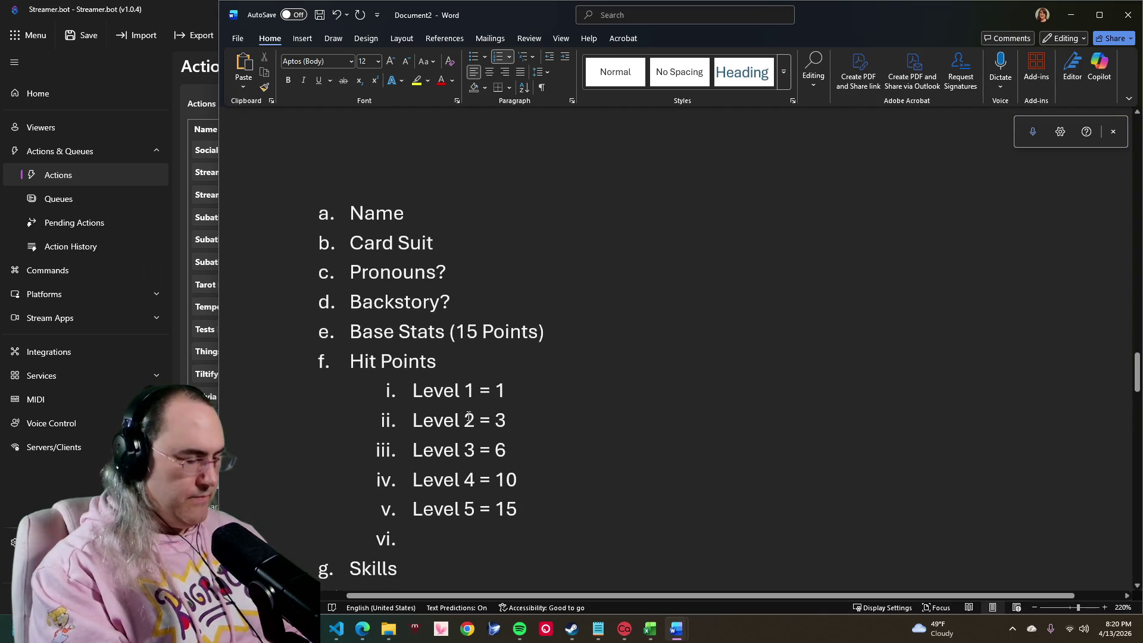
text(Level)
key(Tab)
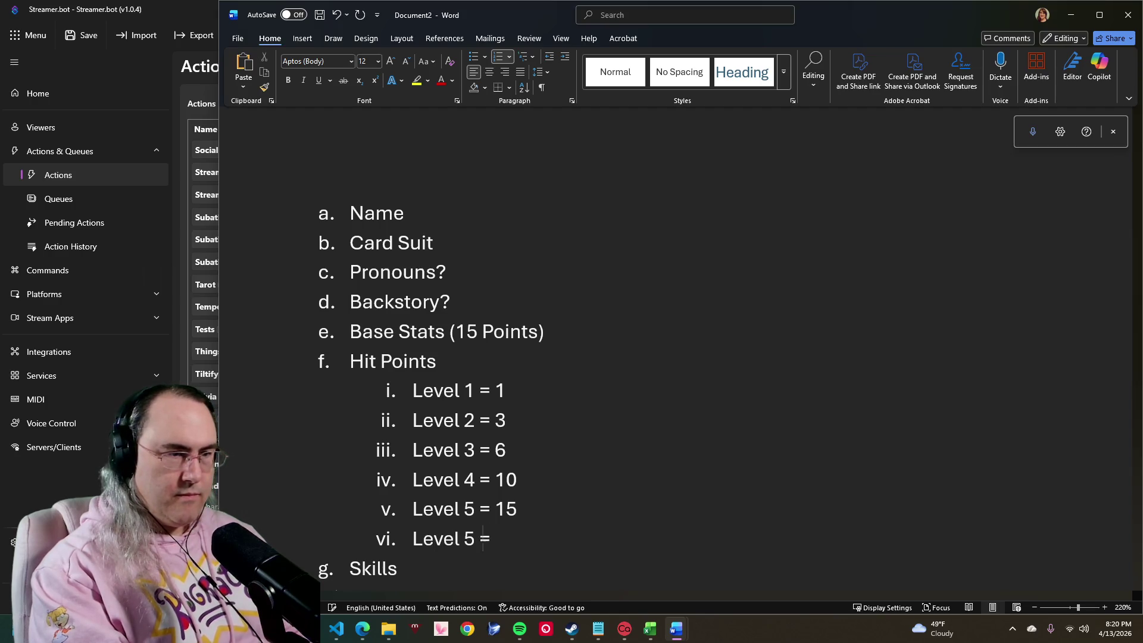
key(BackSpace)
key(BackSpace)
key(BackSpace)
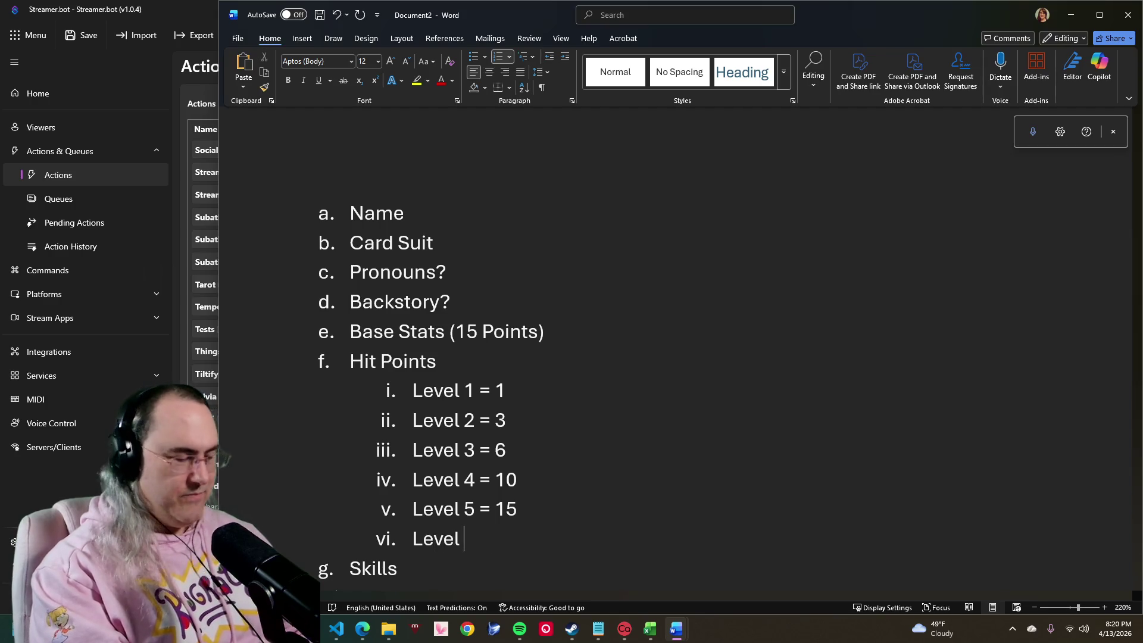
text(6 = )
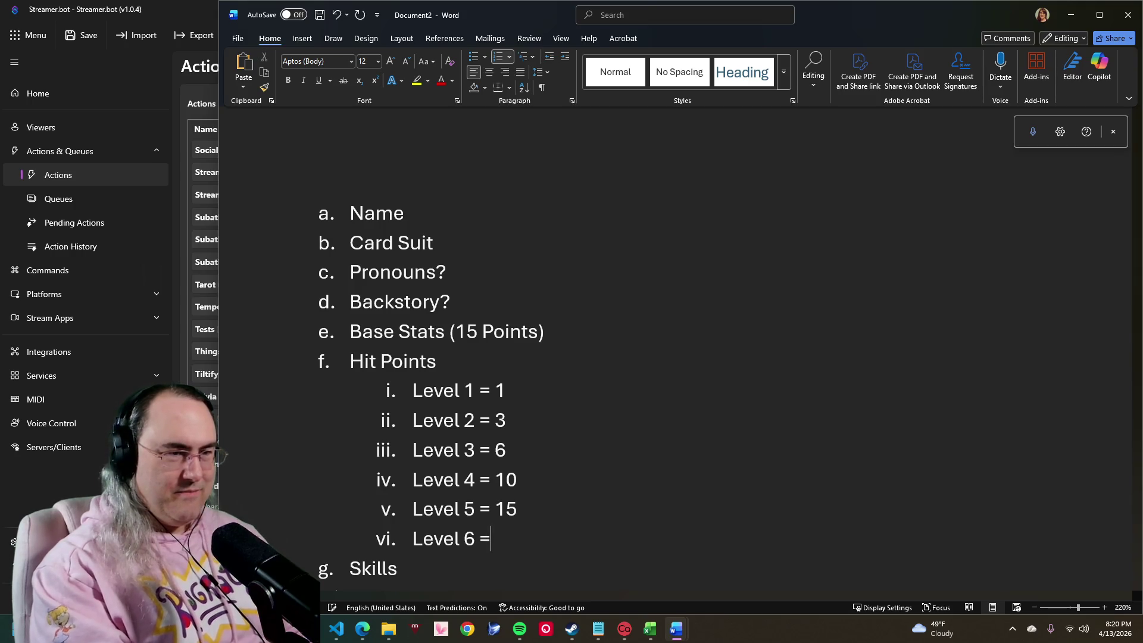
text(21)
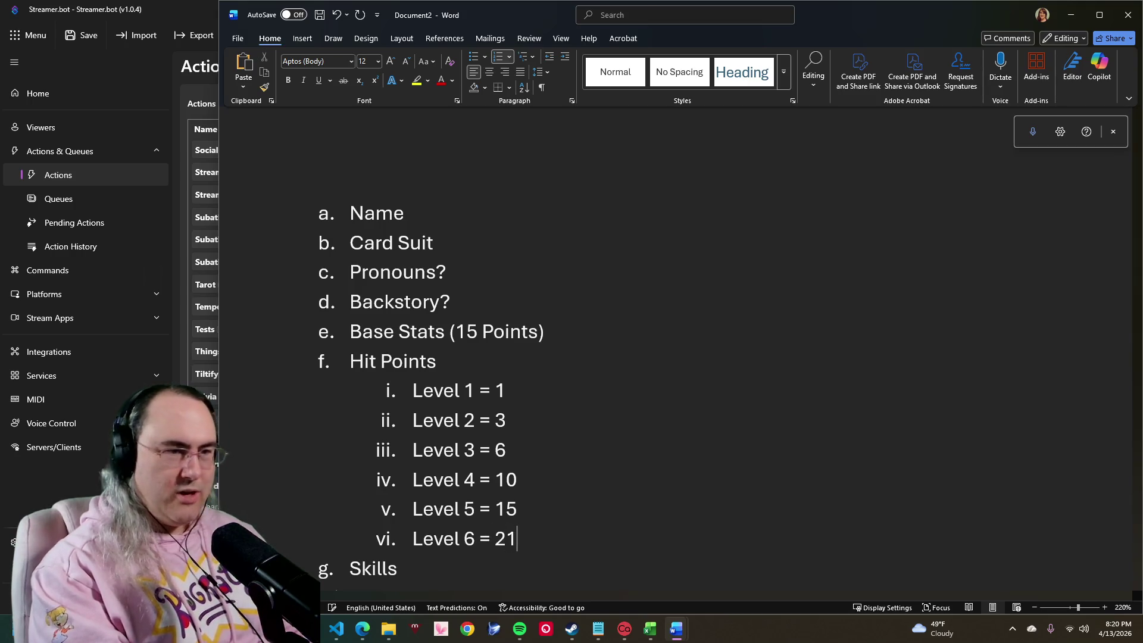
key(Return)
text(Leve)
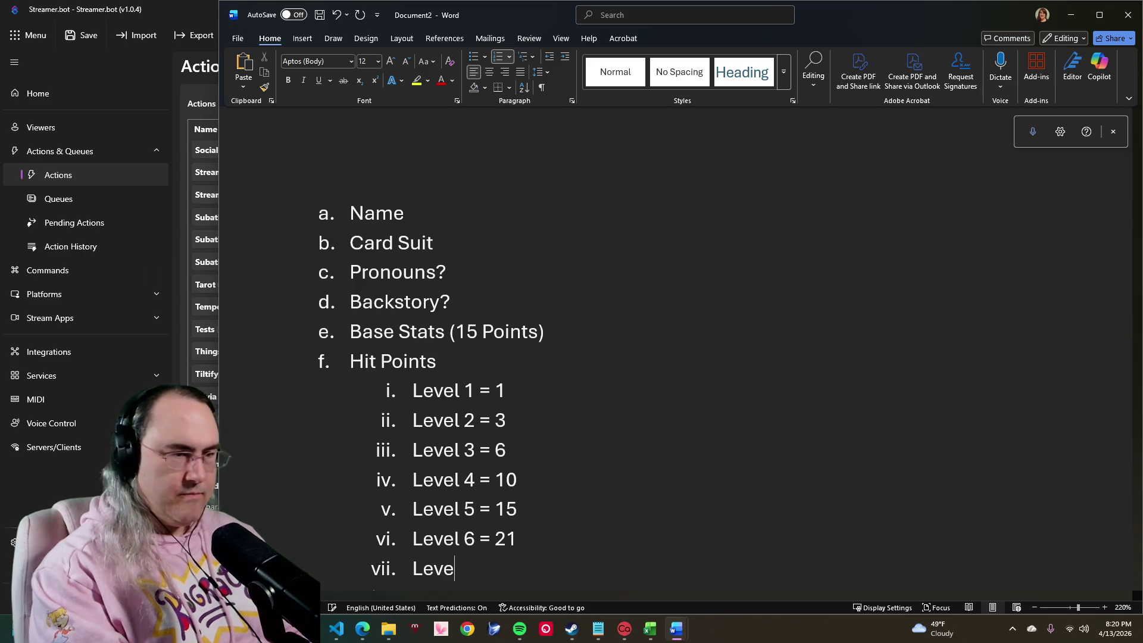
text(l 7 )
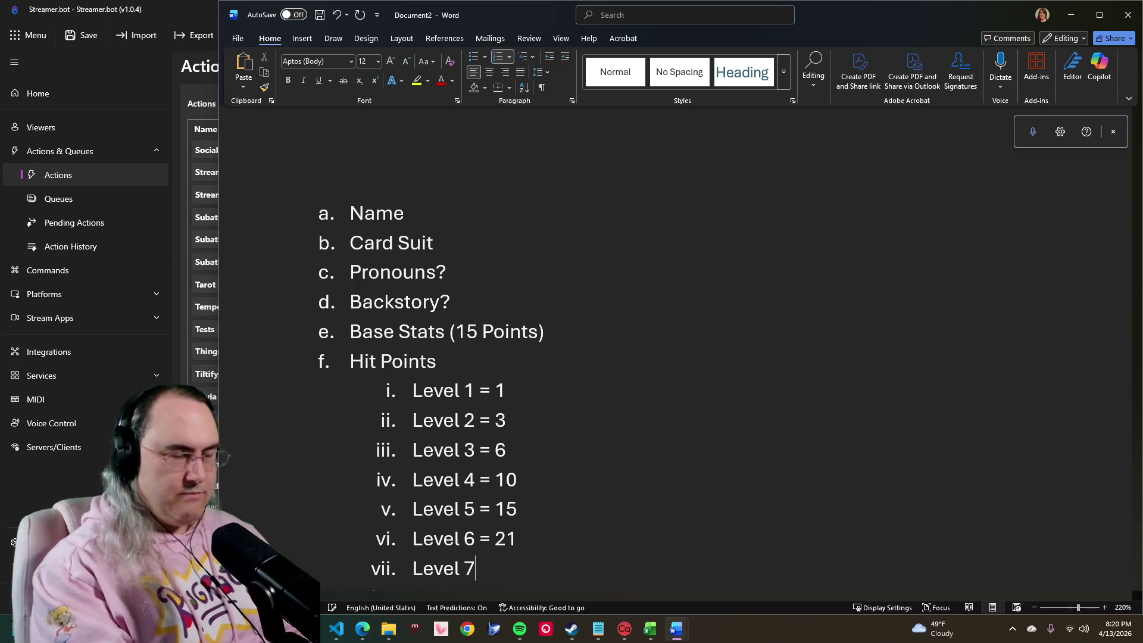
text(-)
key(BackSpace)
text(=)
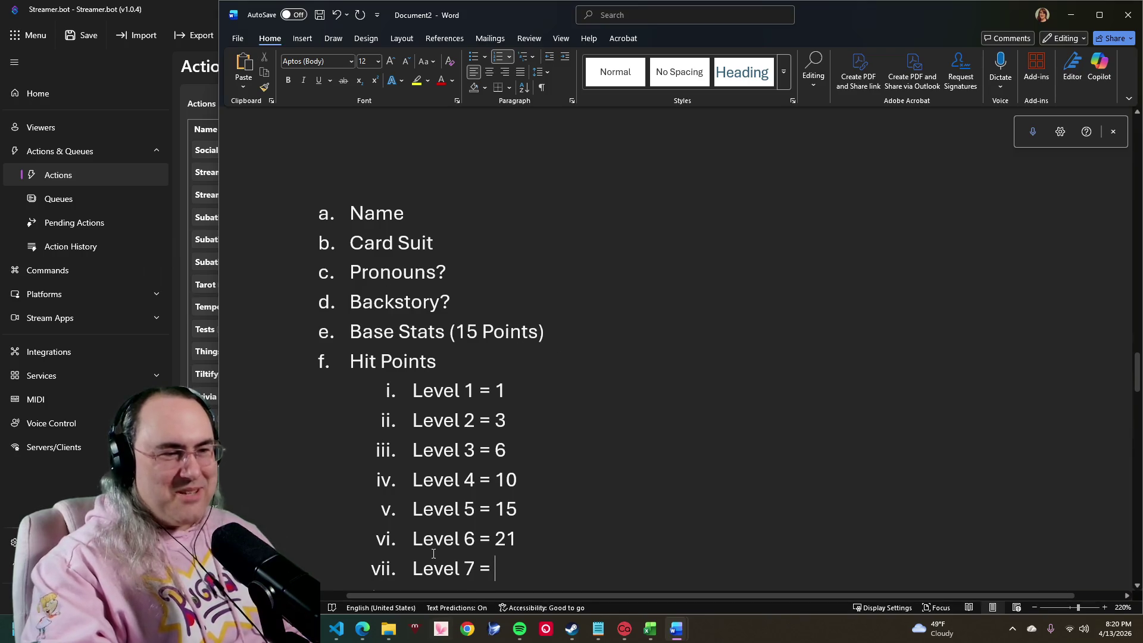
scroll(409, 535, down, 3)
scroll(509, 483, down, 1)
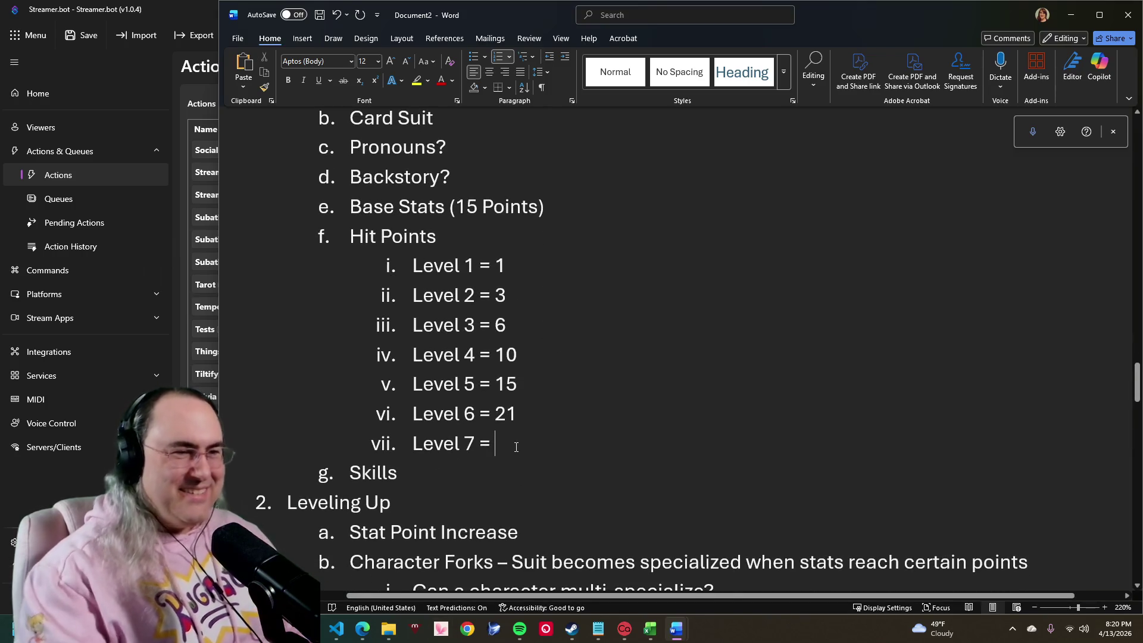
text(28)
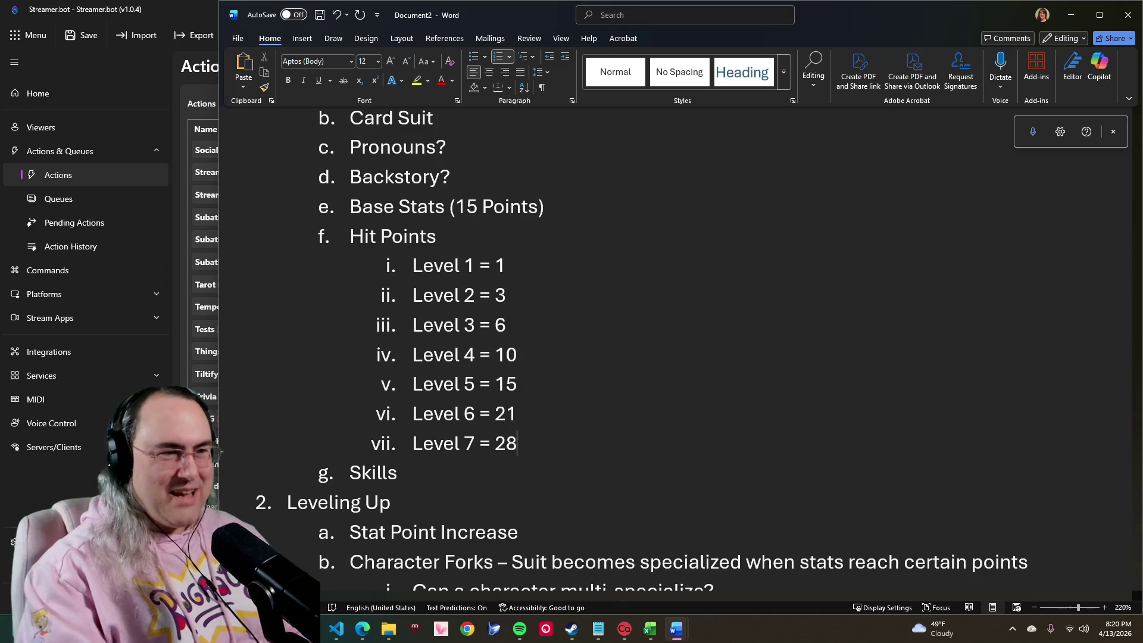
Step: Add Level 7 = 28, Level 8 = 36 and Level 9 = 45 to the Hit Points list and start a tenth item
key(Return)
text(Le)
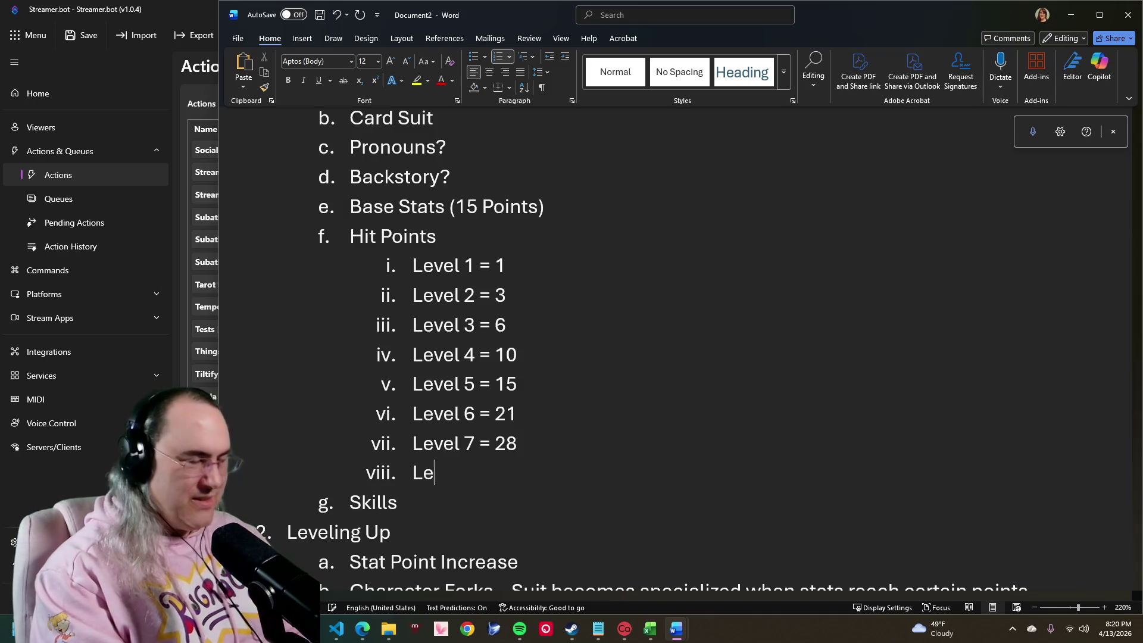
text(vel )
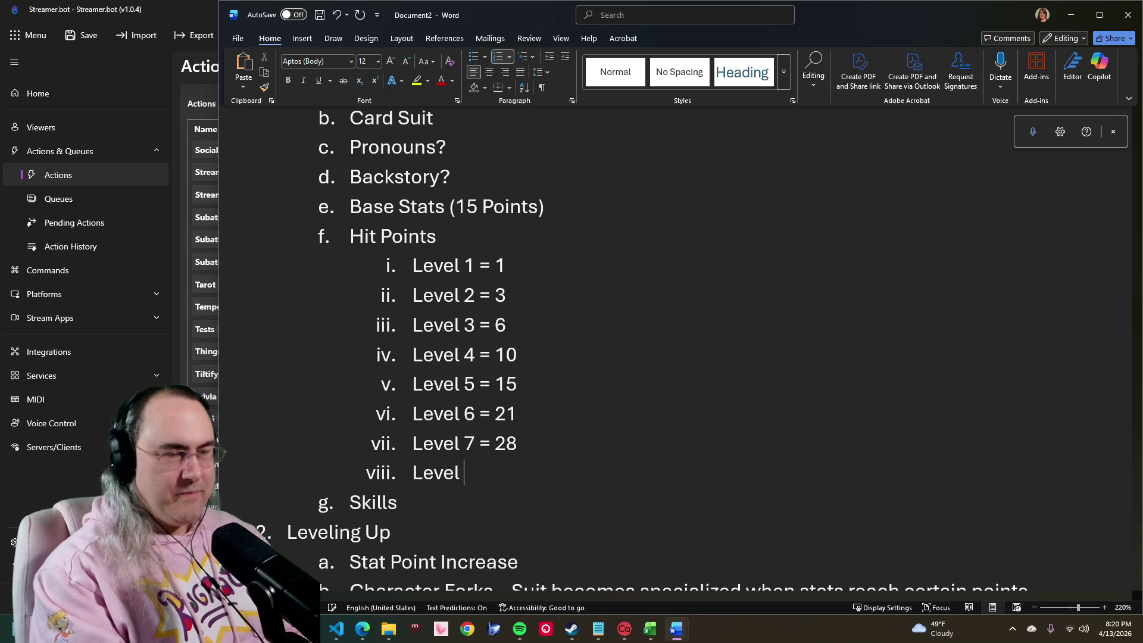
text(8 )
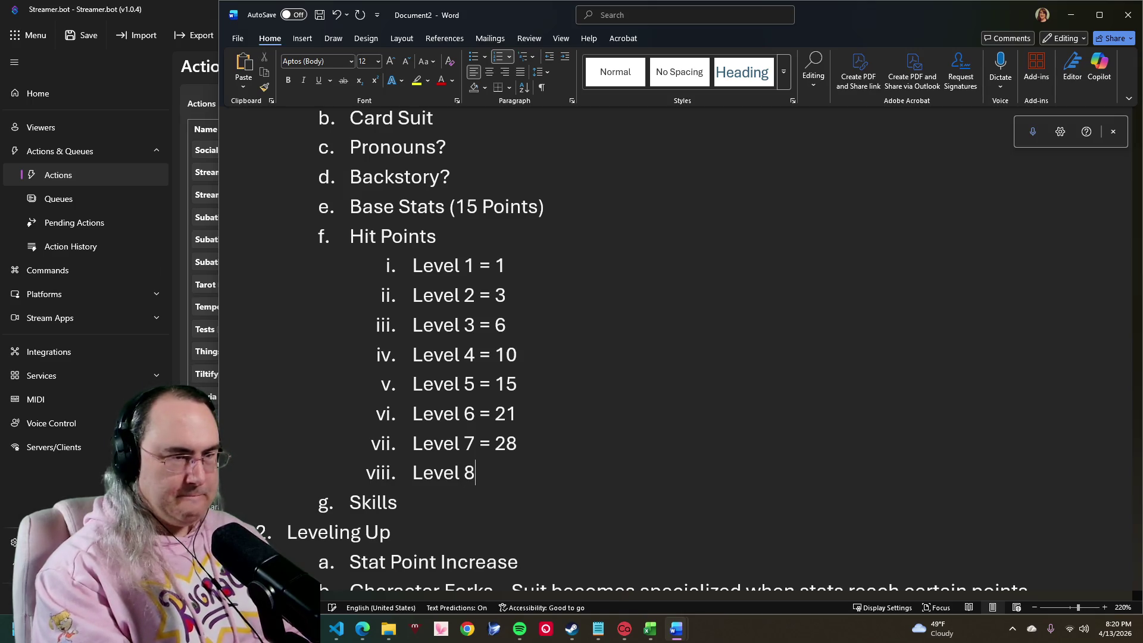
text(=)
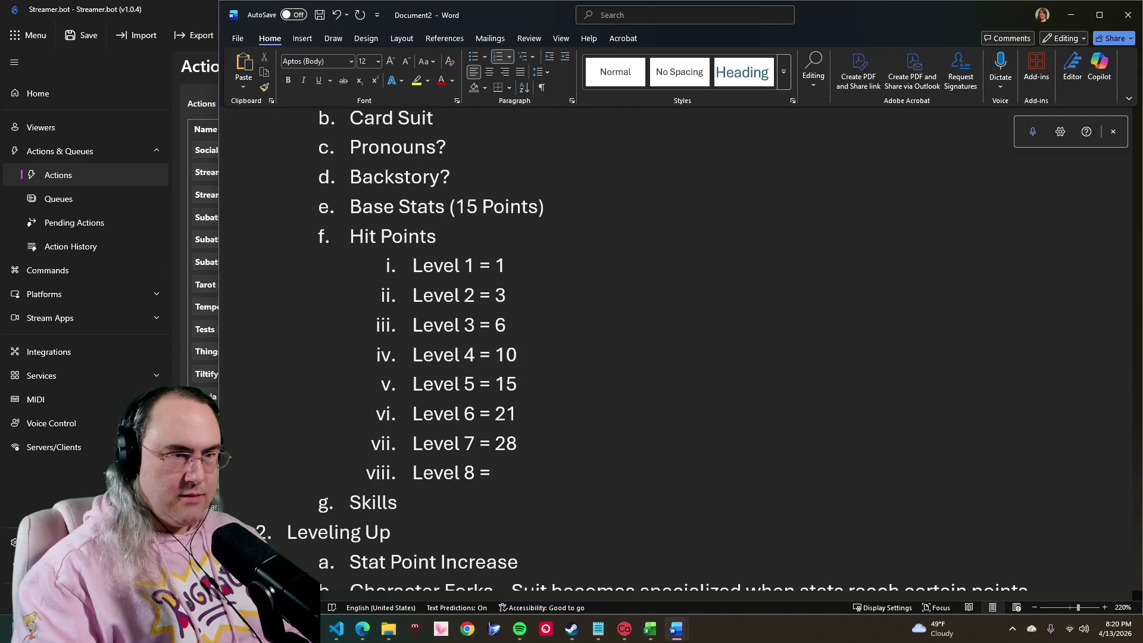
text(36)
key(Return)
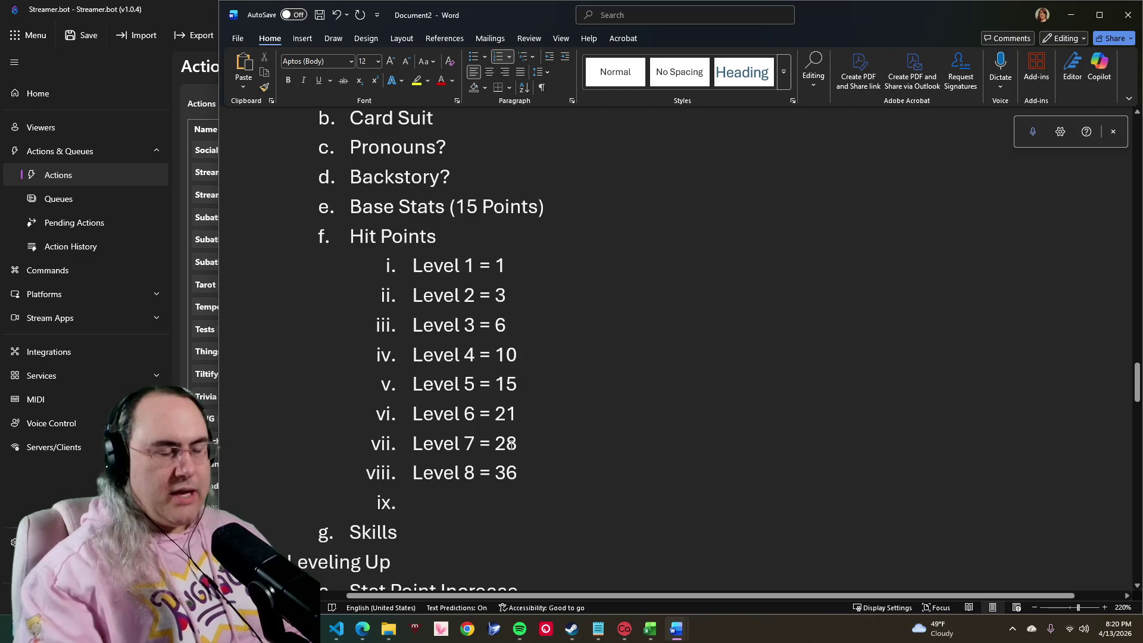
text(L)
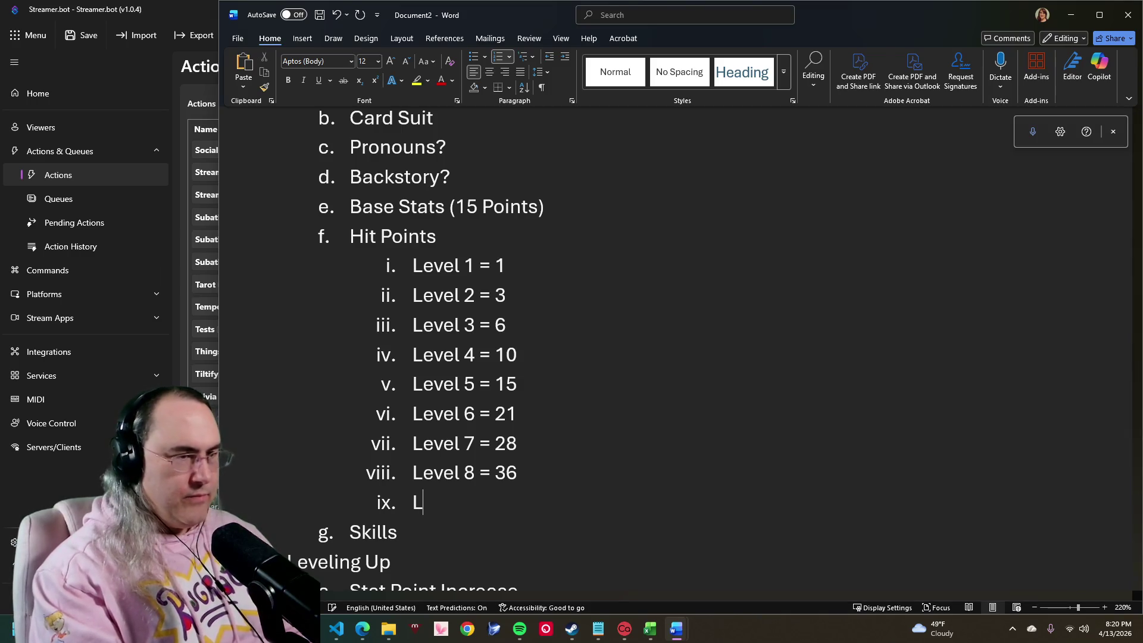
text(evel)
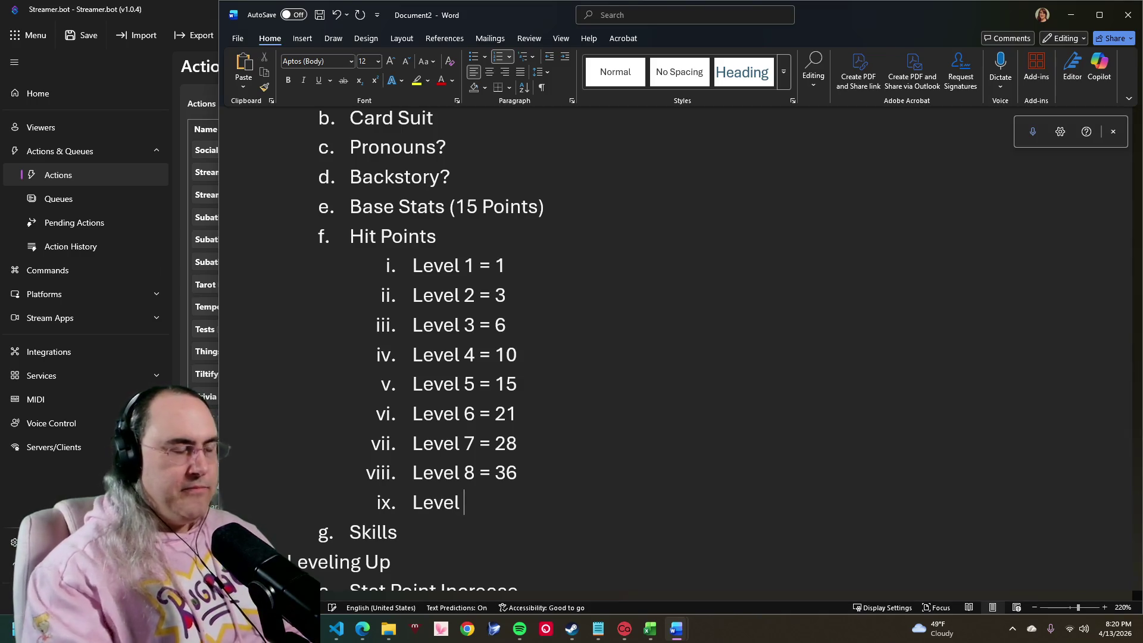
text( 9)
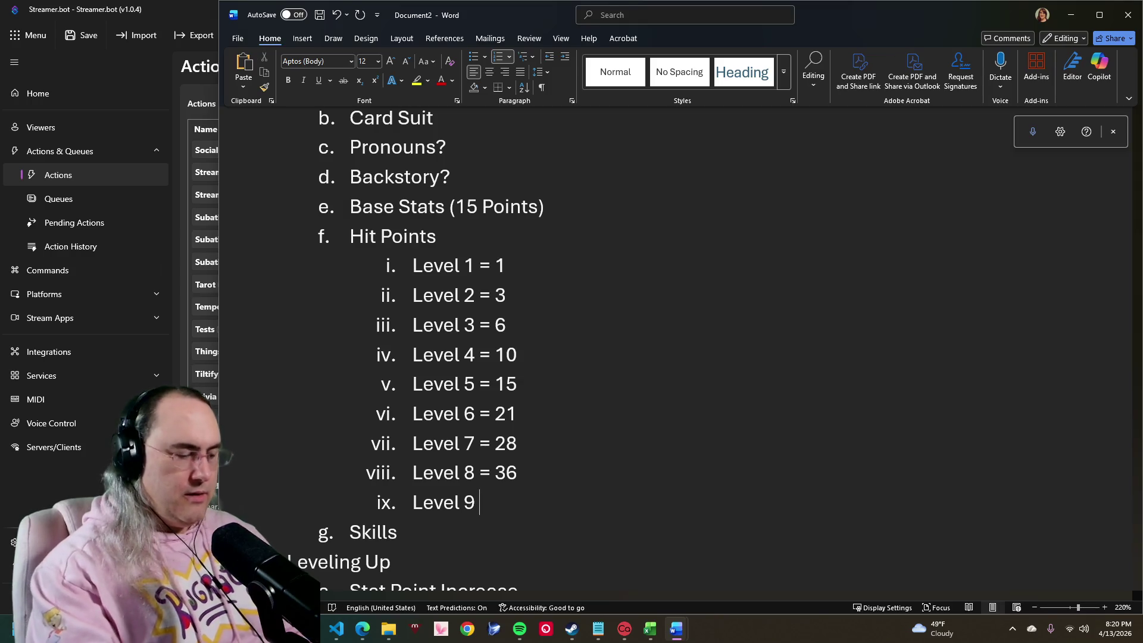
text( = )
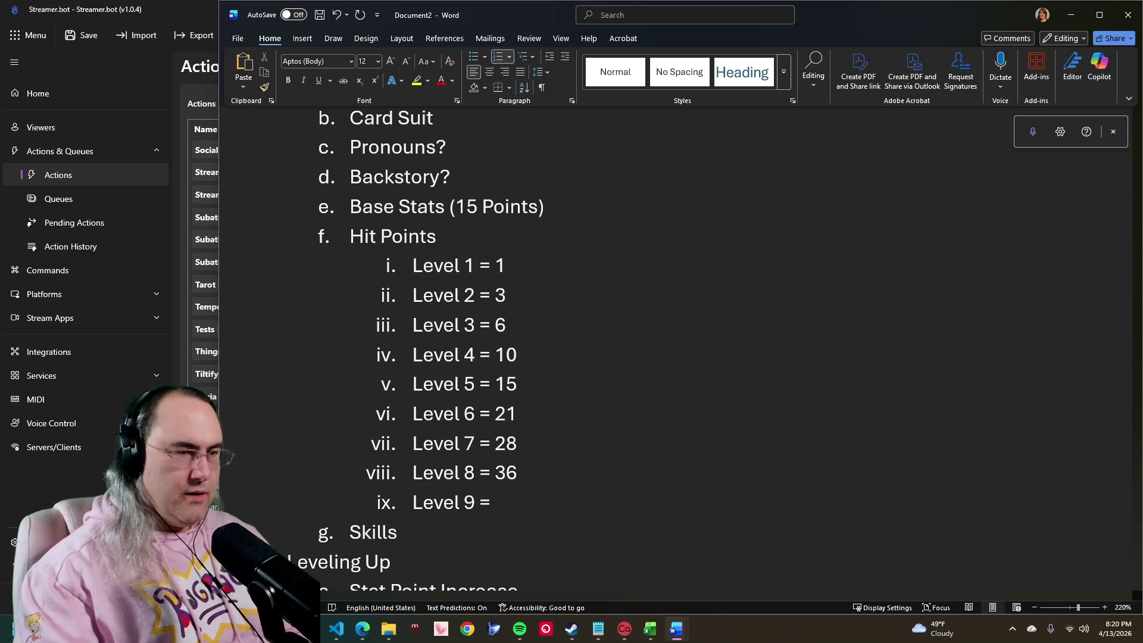
text(45)
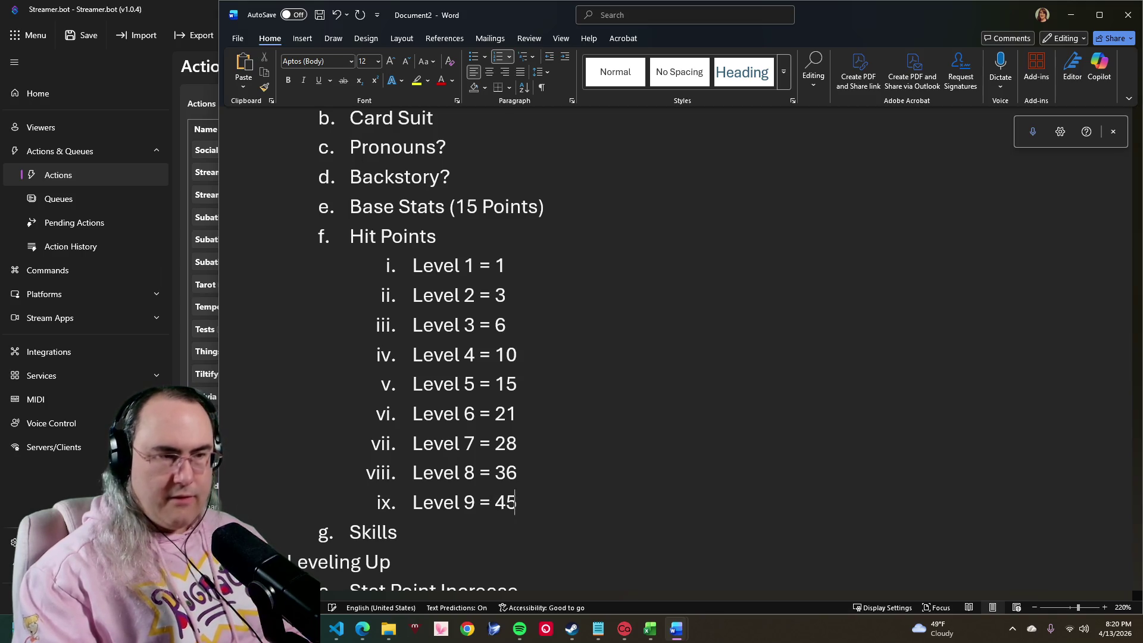
key(Return)
text(Lo)
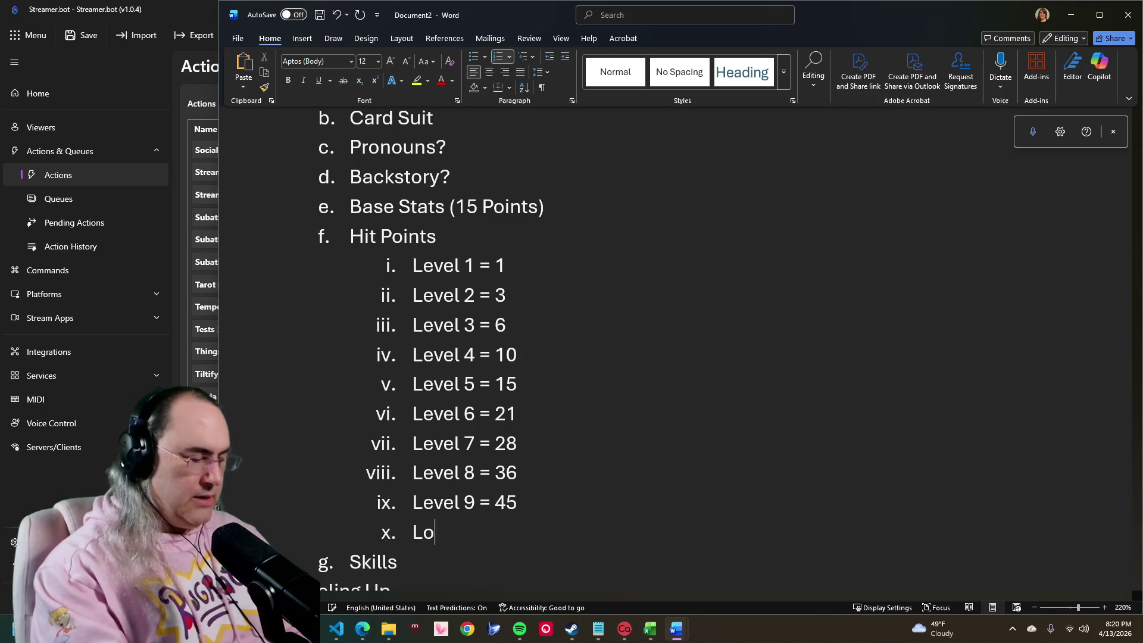
Step: Finish Level 10 = 55 and add a Level 20 line noting 66, 78, 91… 13 per level until cap
key(BackSpace)
text(ev)
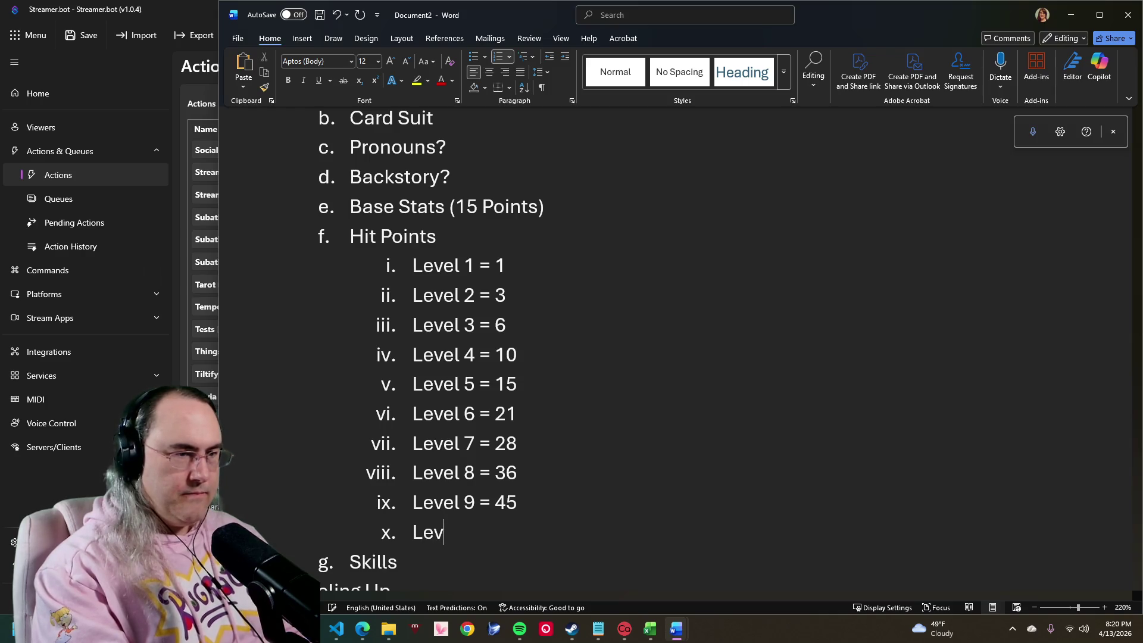
text(el 10)
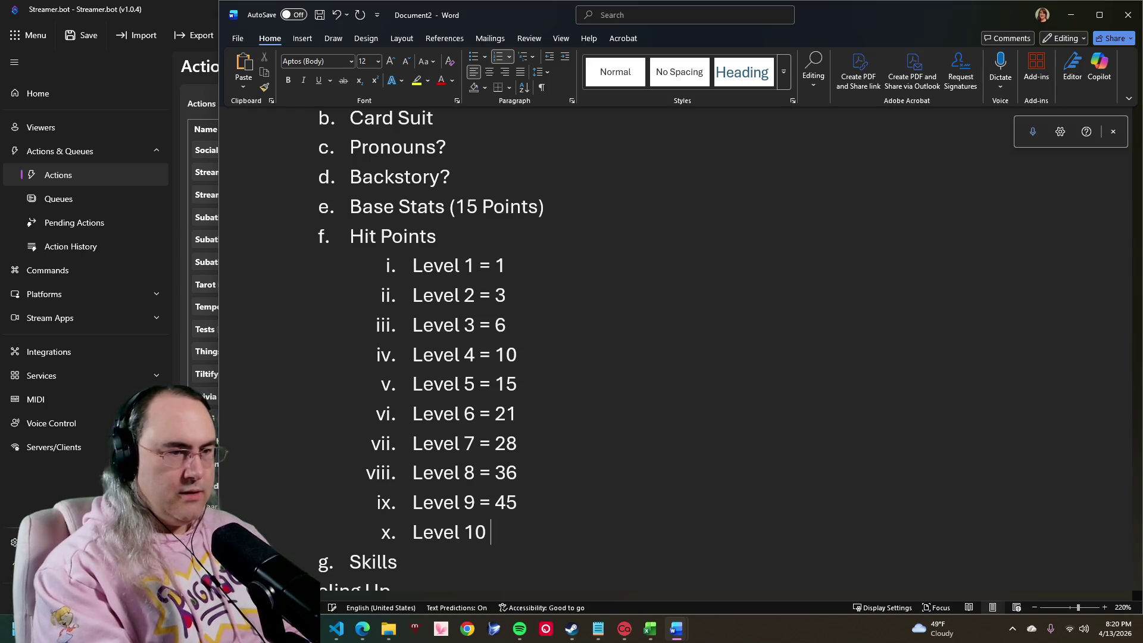
text( = 5)
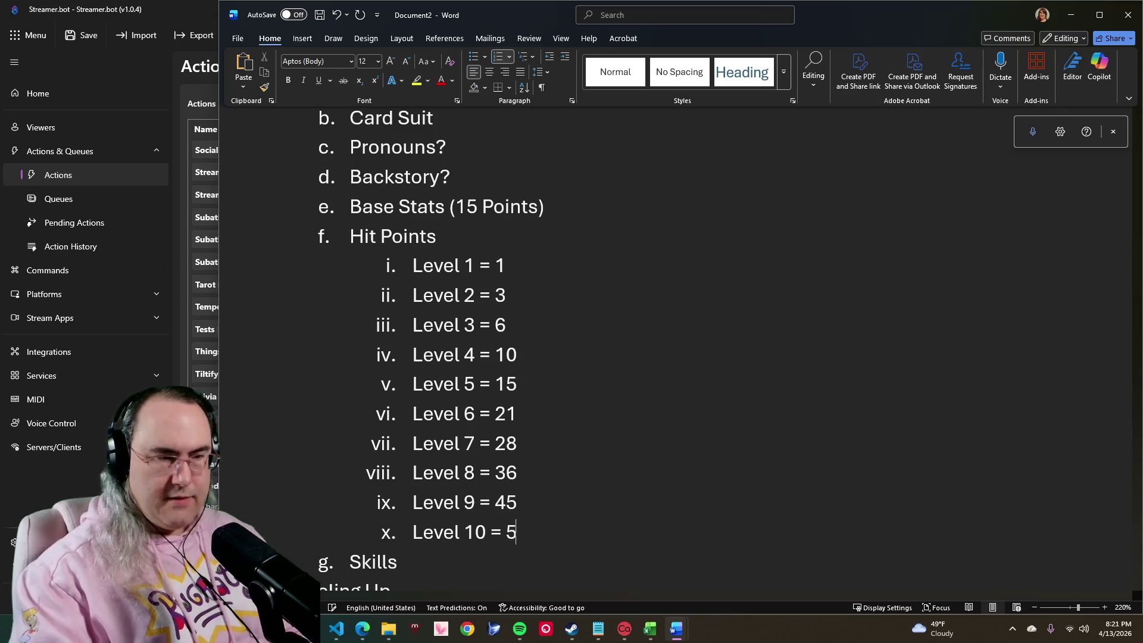
text(5)
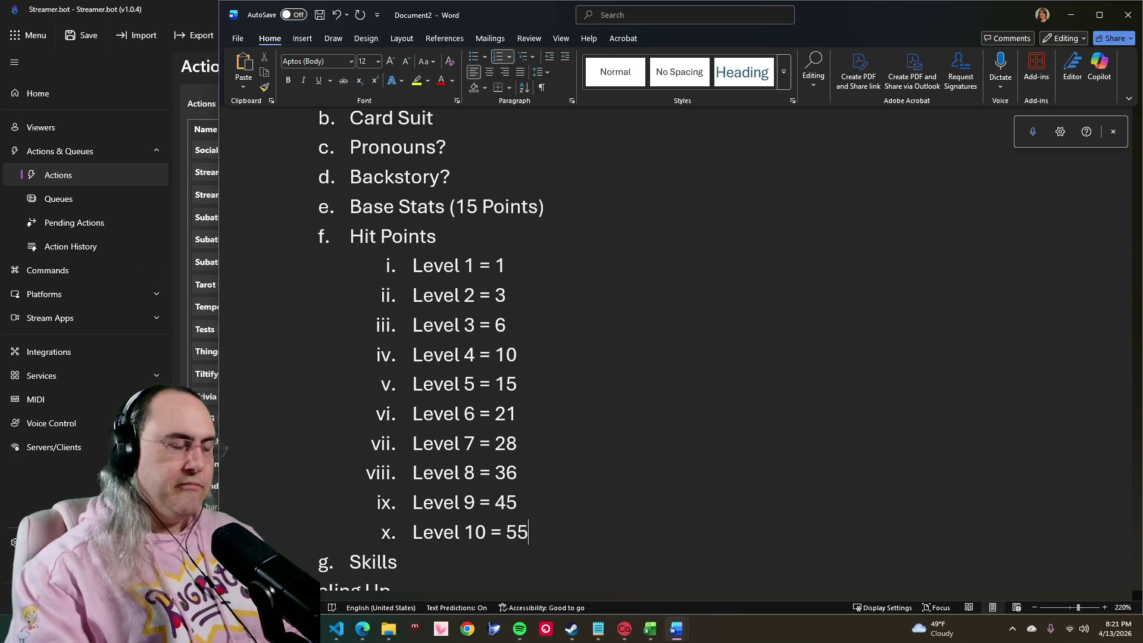
key(Return)
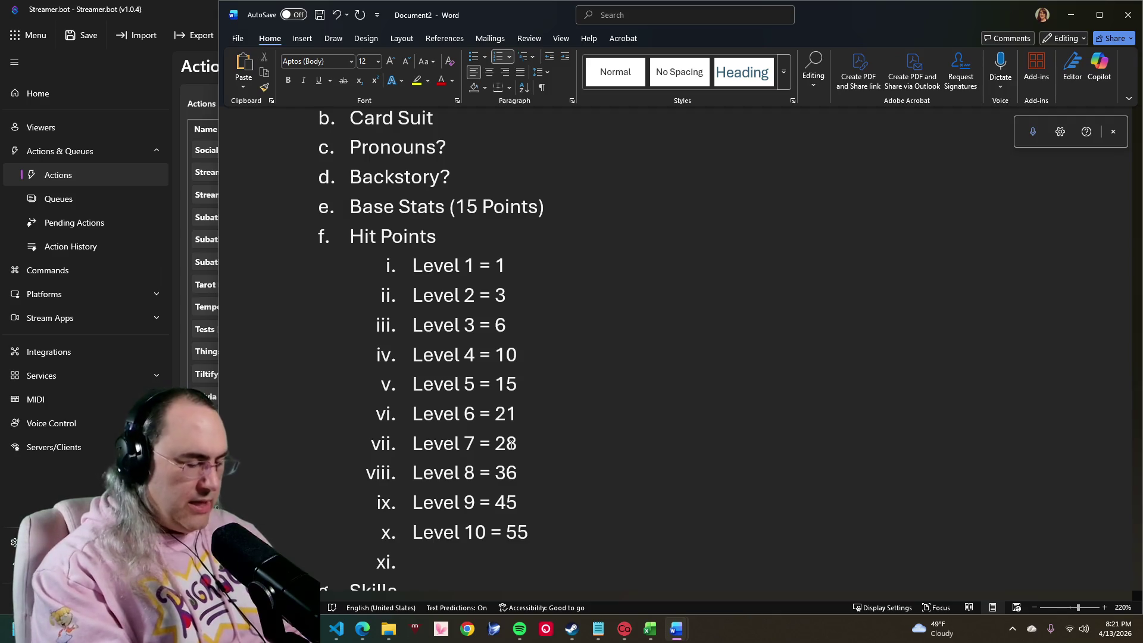
text(Level)
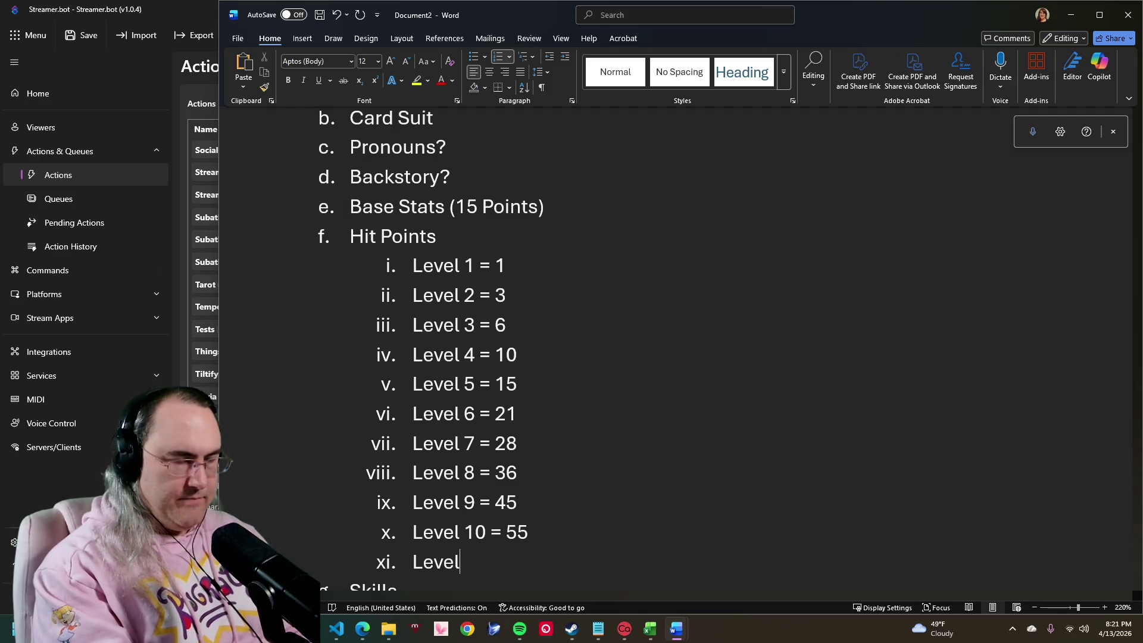
text( 20)
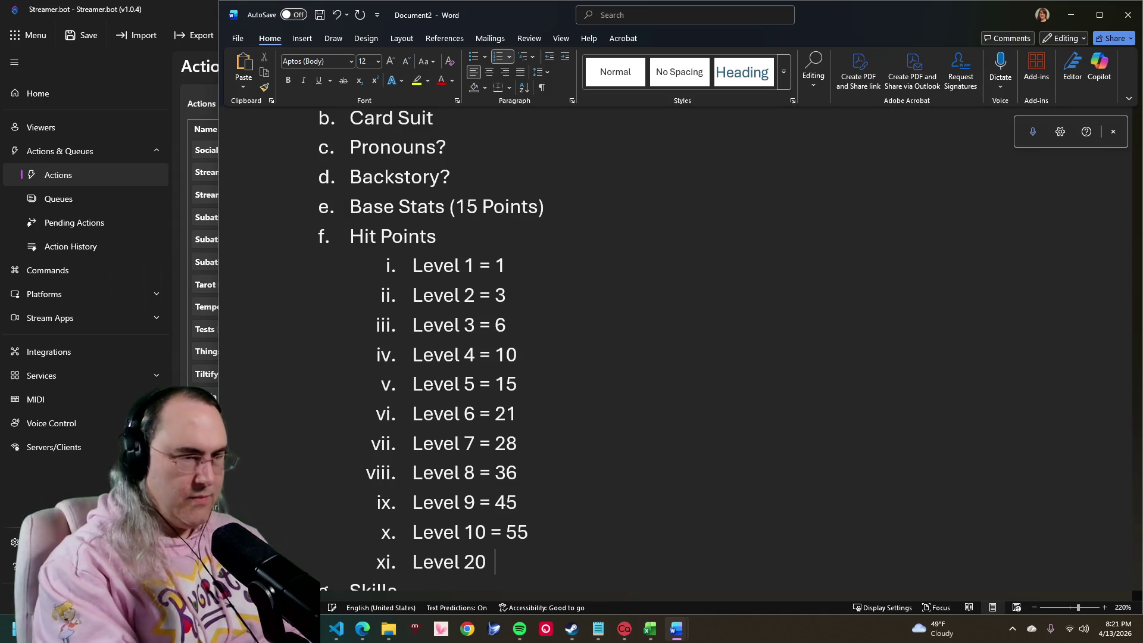
text(()
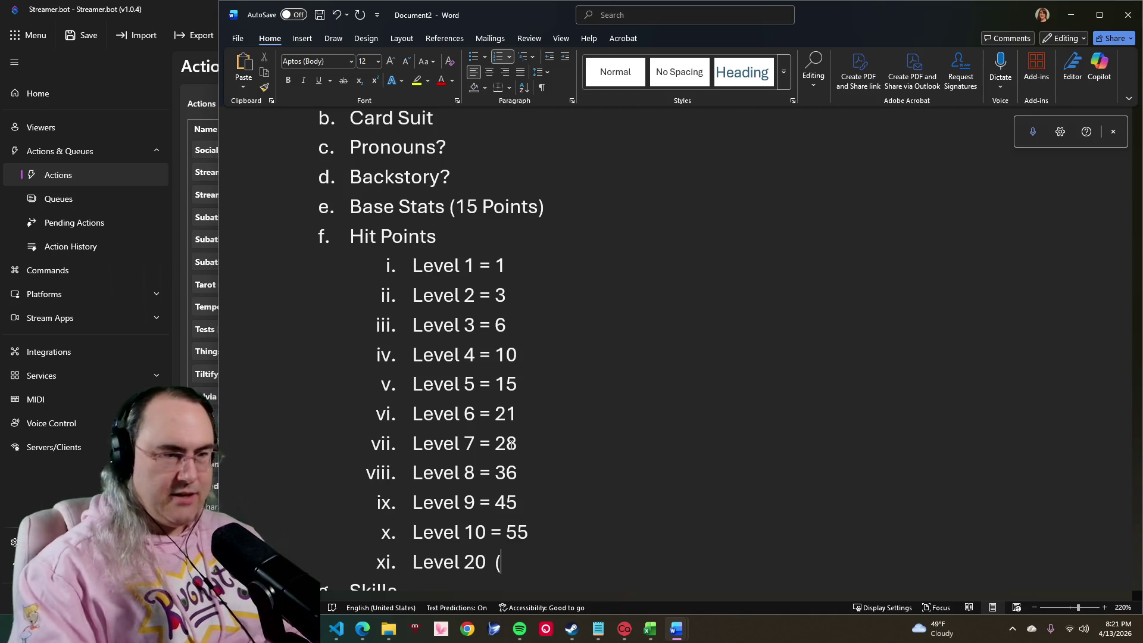
text(6610)
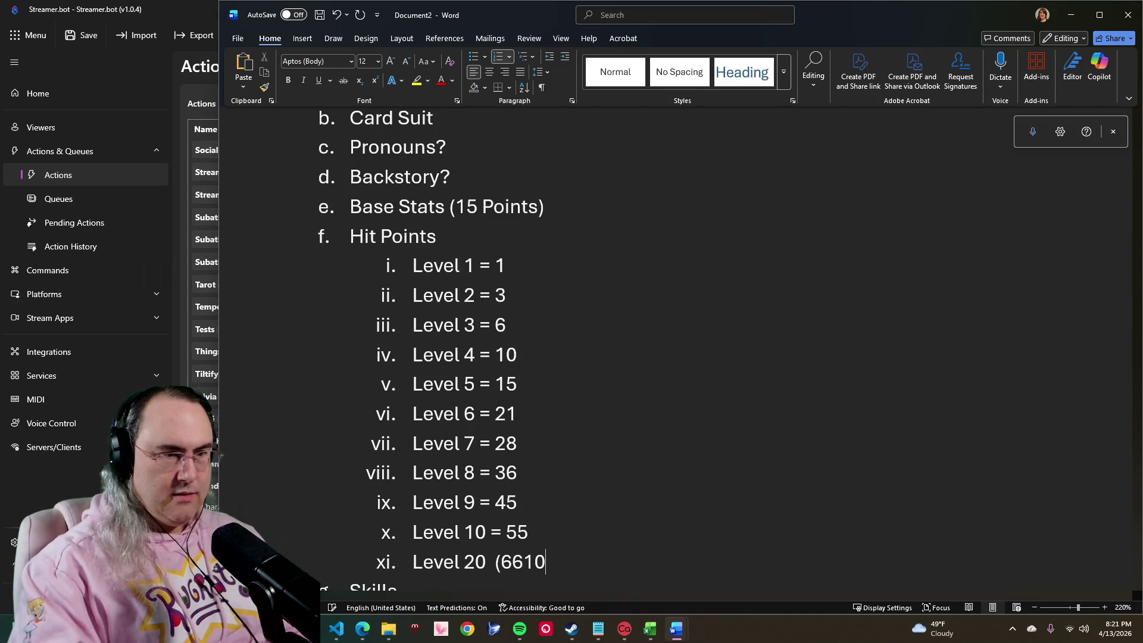
key(BackSpace)
key(BackSpace)
key(BackSpace)
text(6)
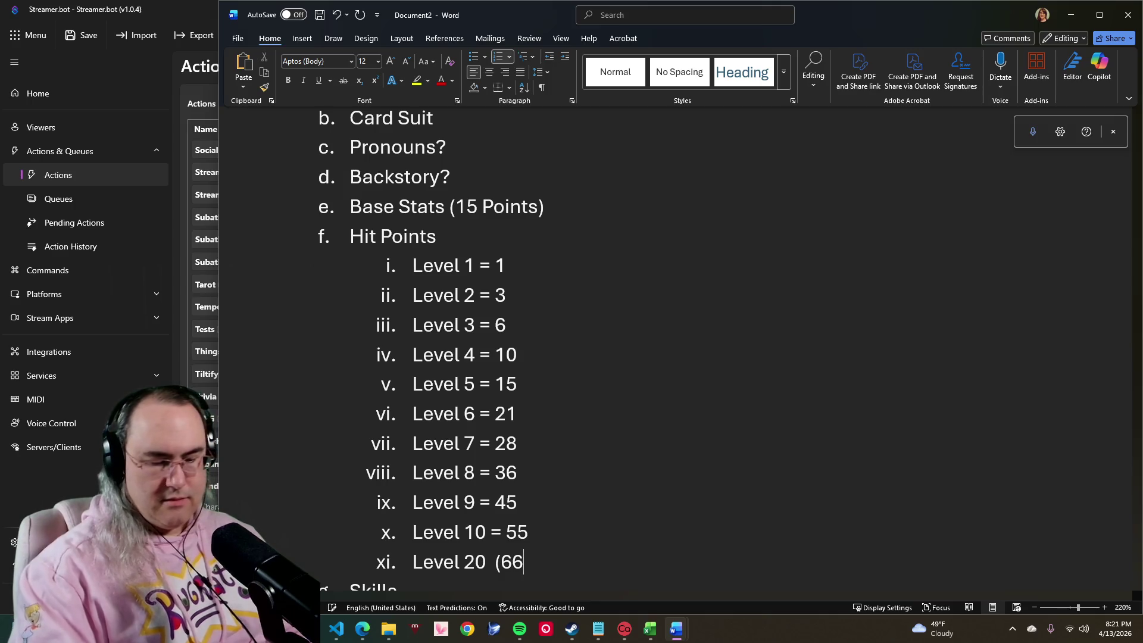
key(alt+space)
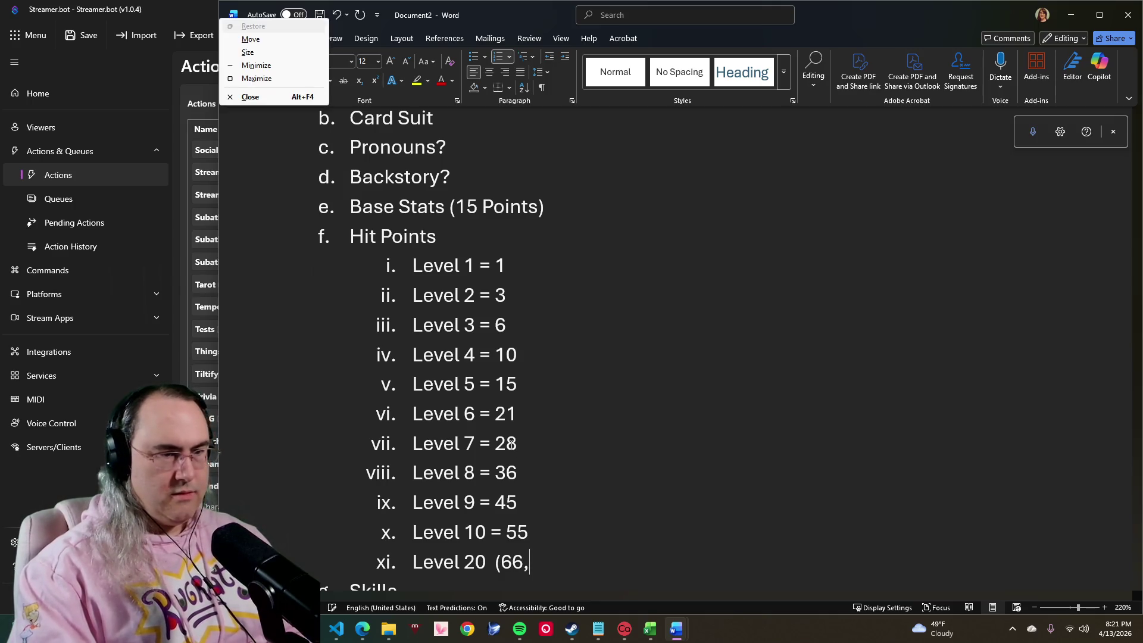
key(Escape)
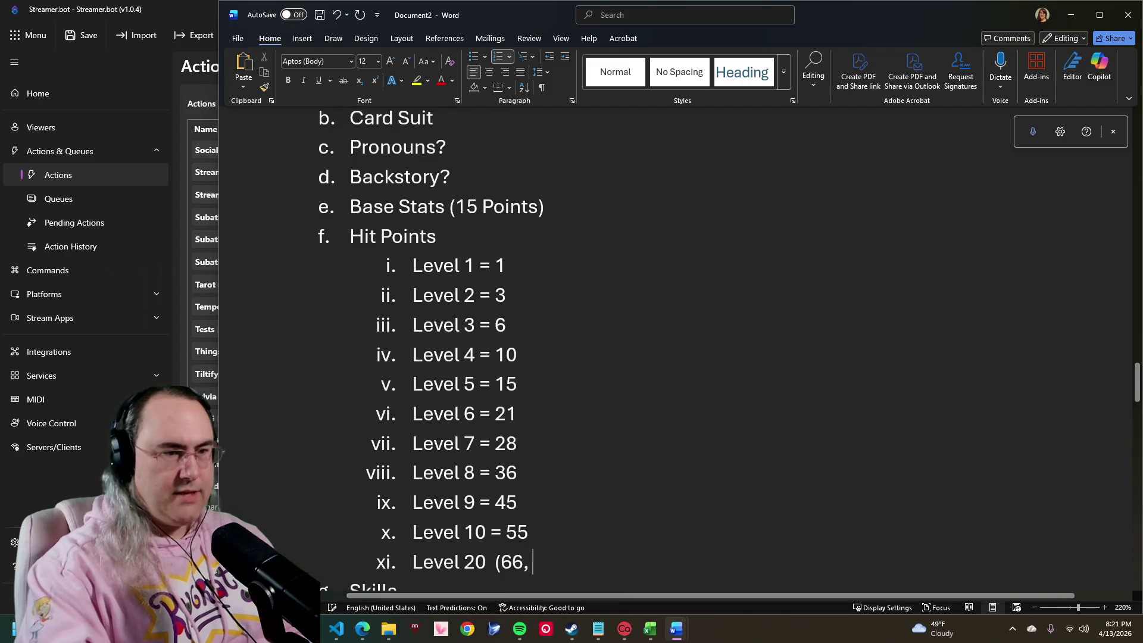
text(78)
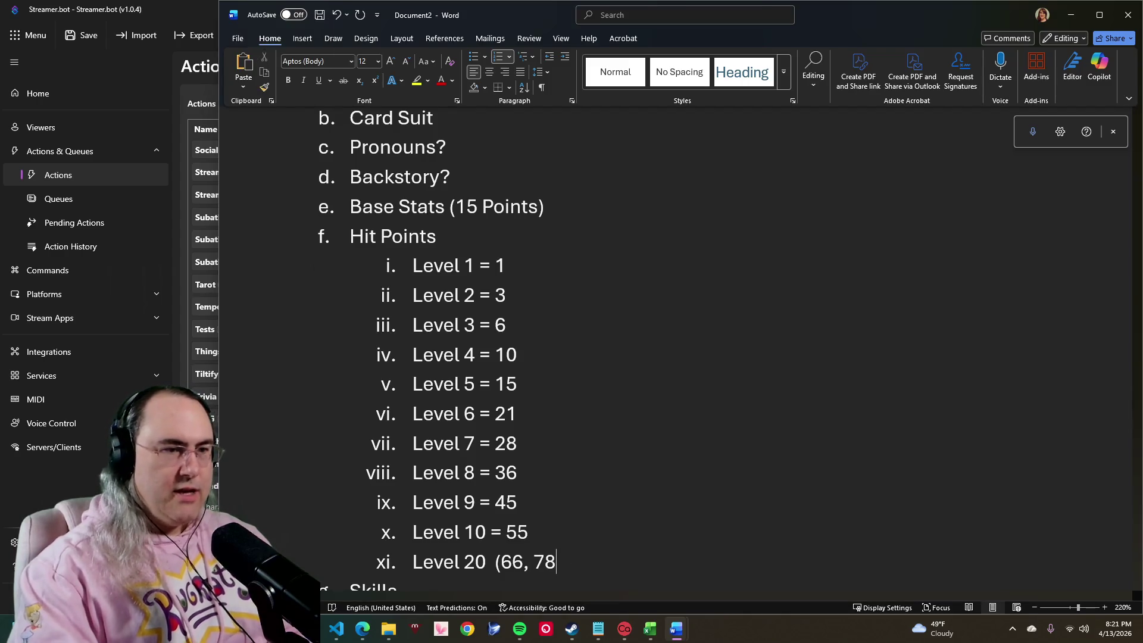
text(10)
key(BackSpace)
key(BackSpace)
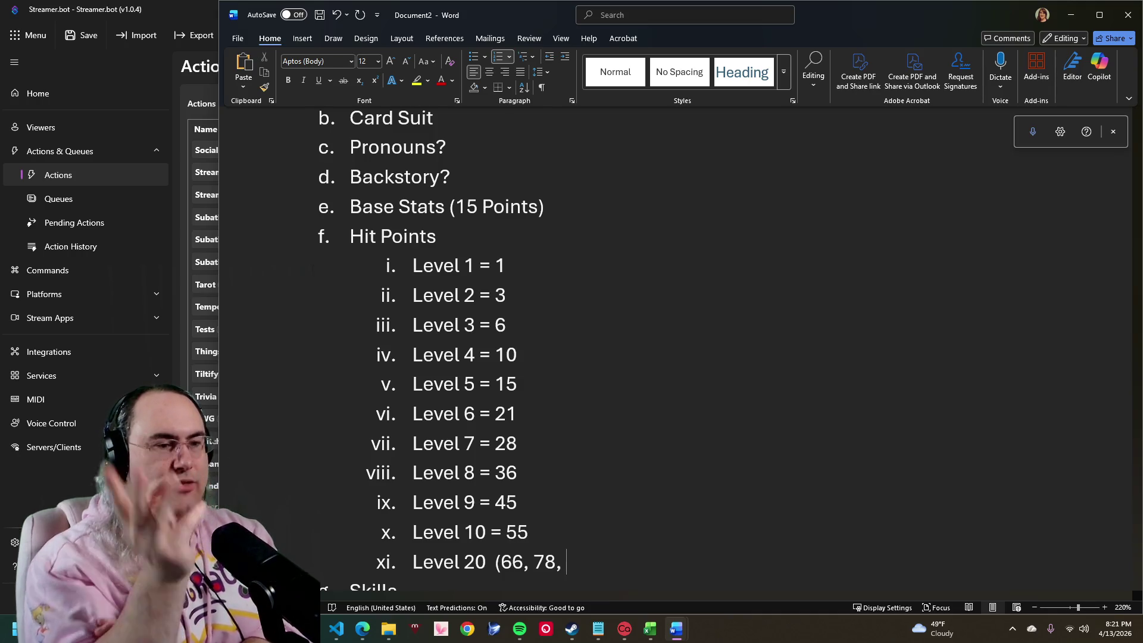
text(91)
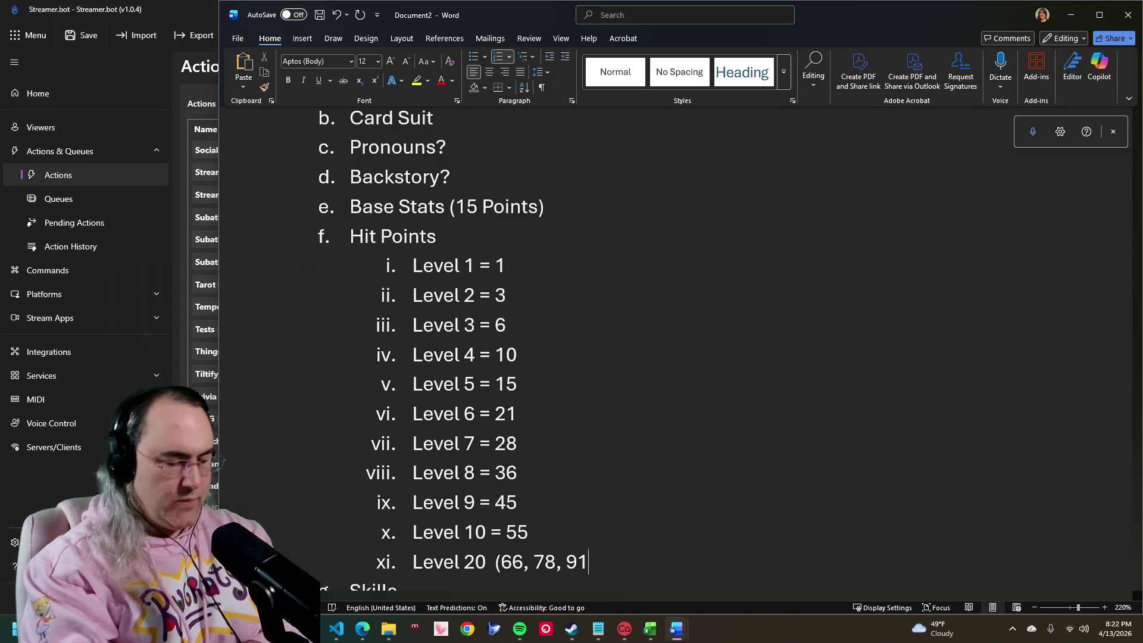
text(.......)
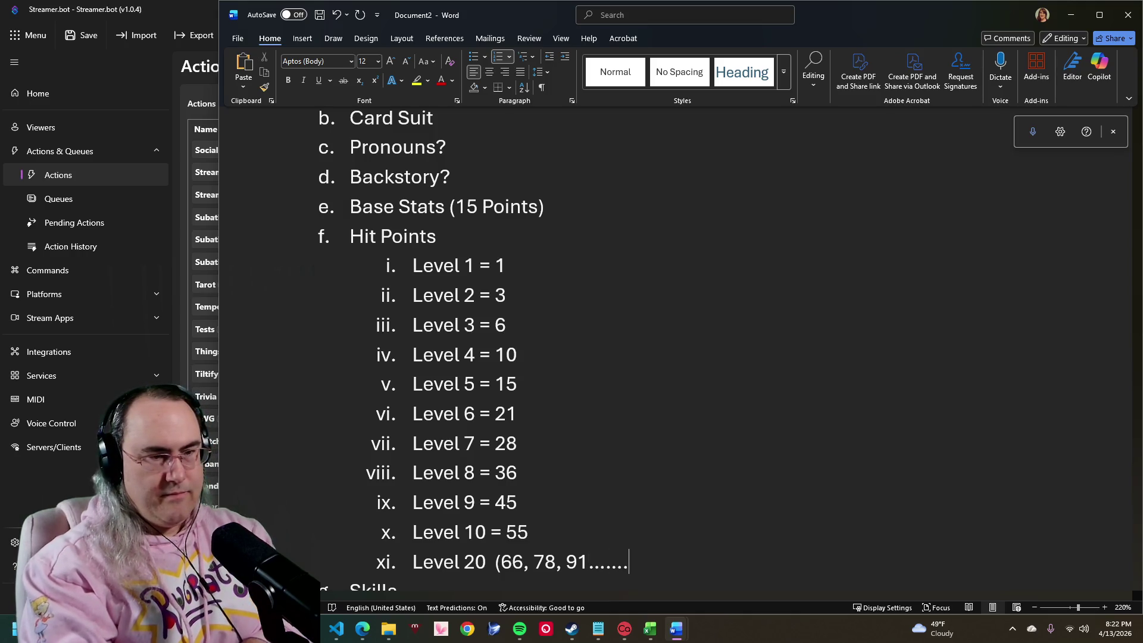
text( 13)
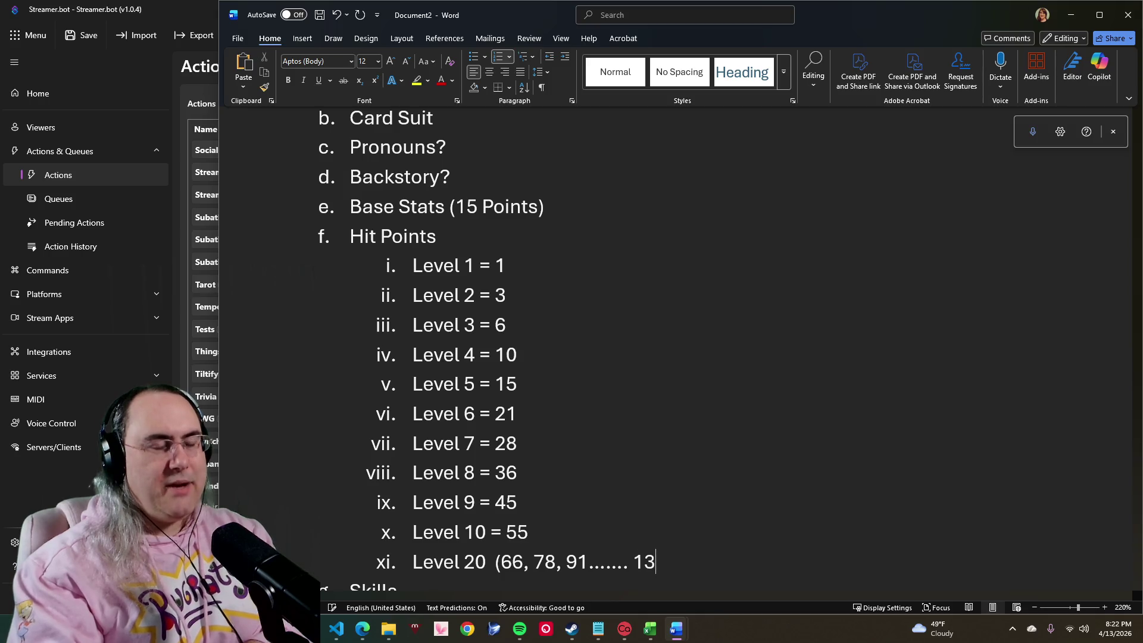
text( pe)
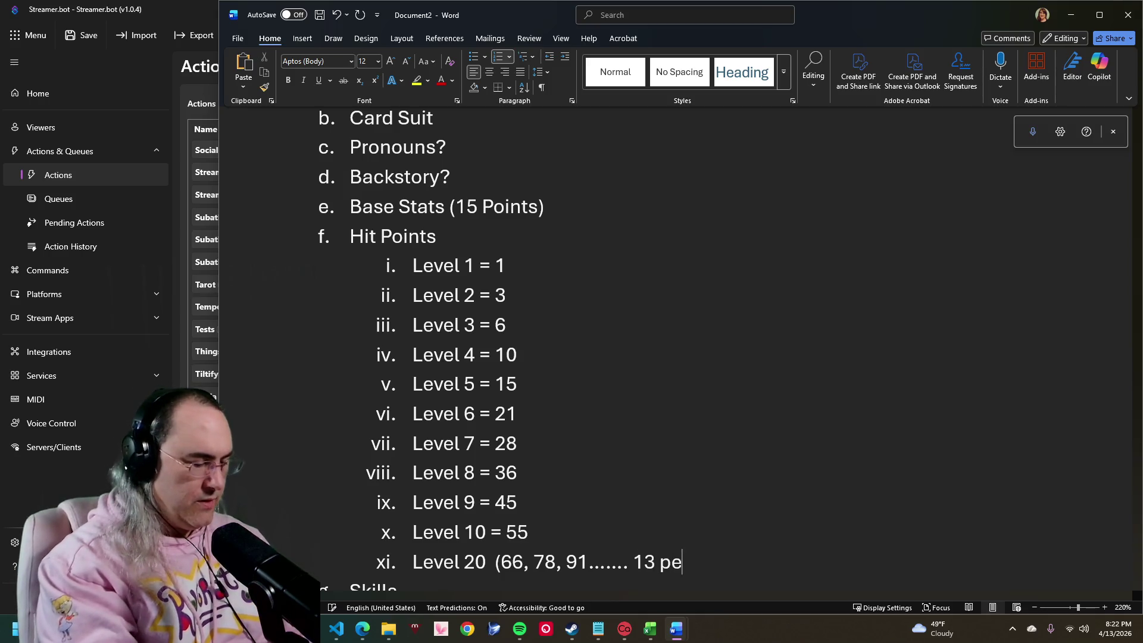
text(r level cap)
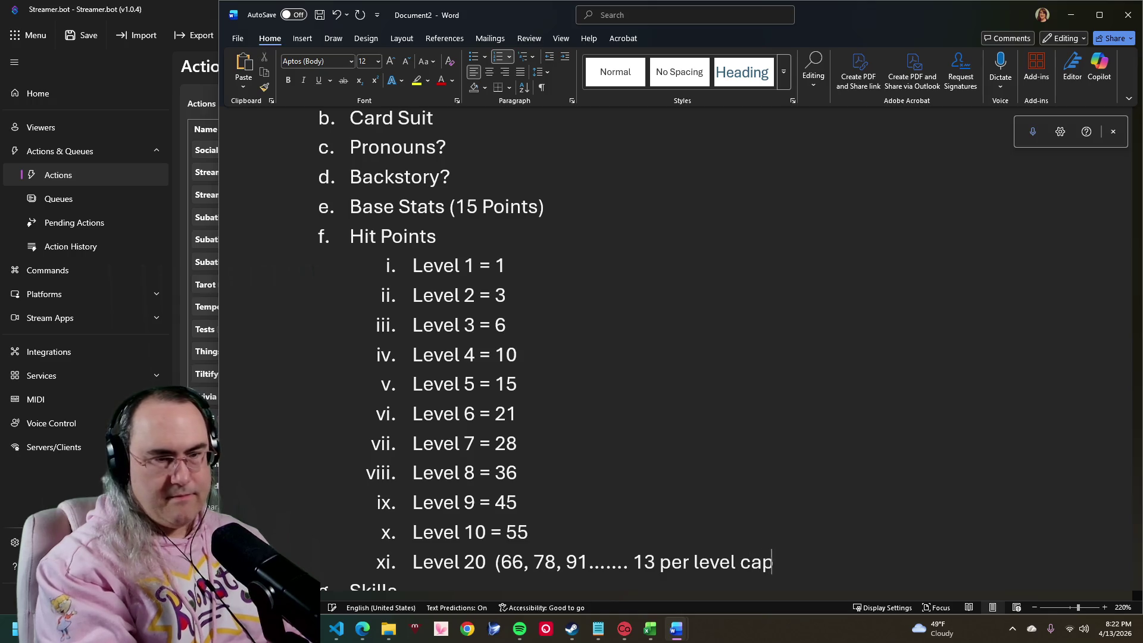
text())
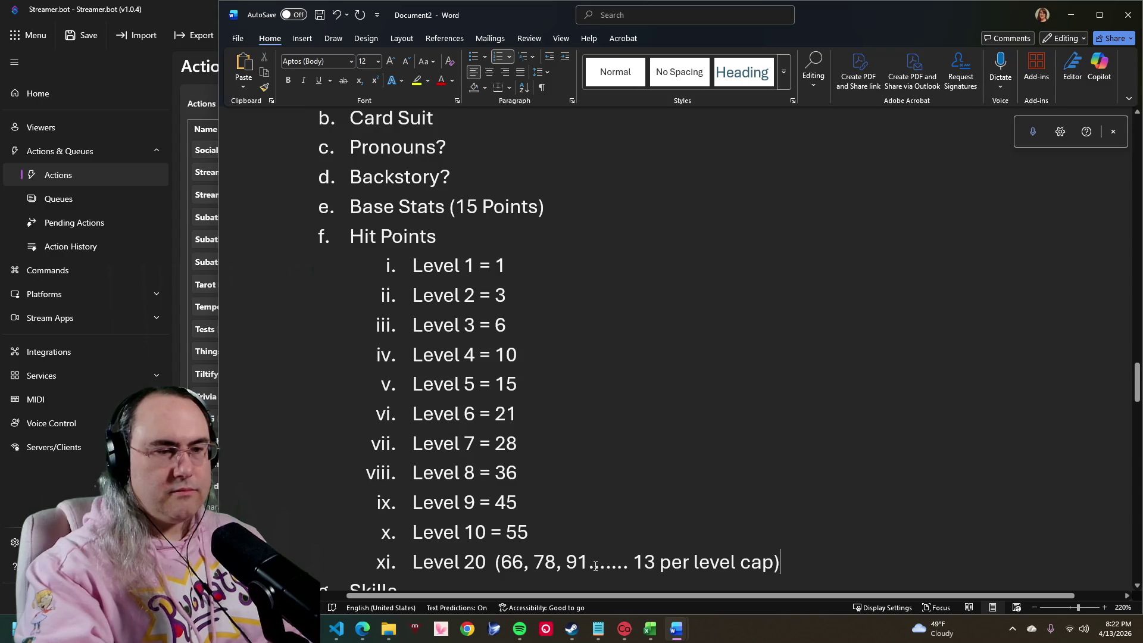
click(589, 563)
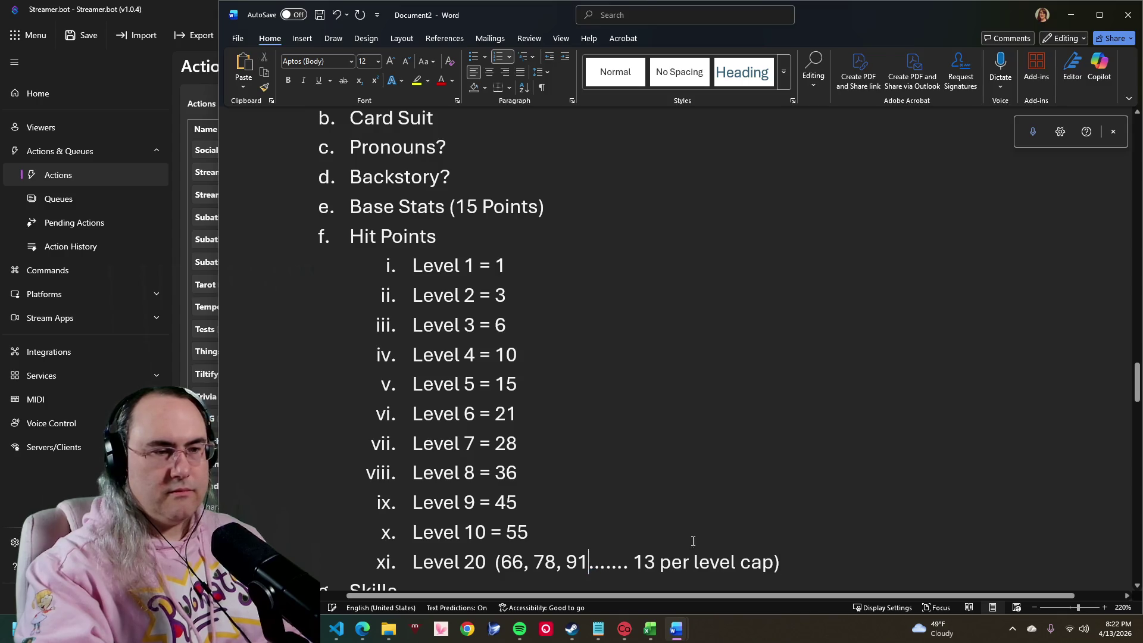
Step: Turn the old '20 (' note into a 'Level 11 = 66' list item
double_click(472, 563)
text(1)
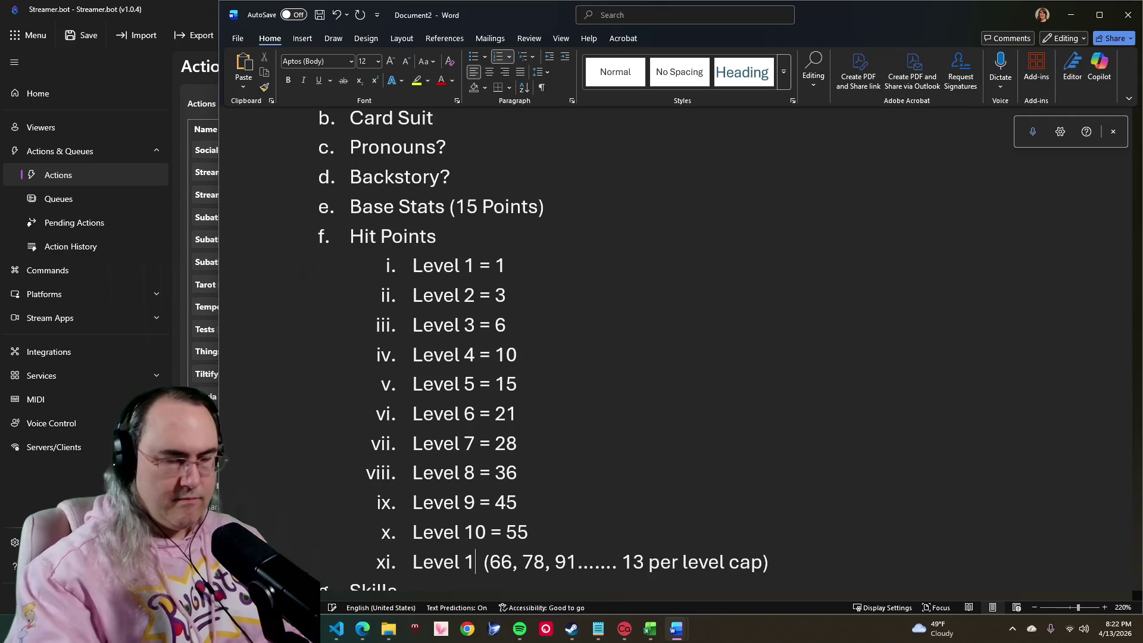
text(1)
key(Right)
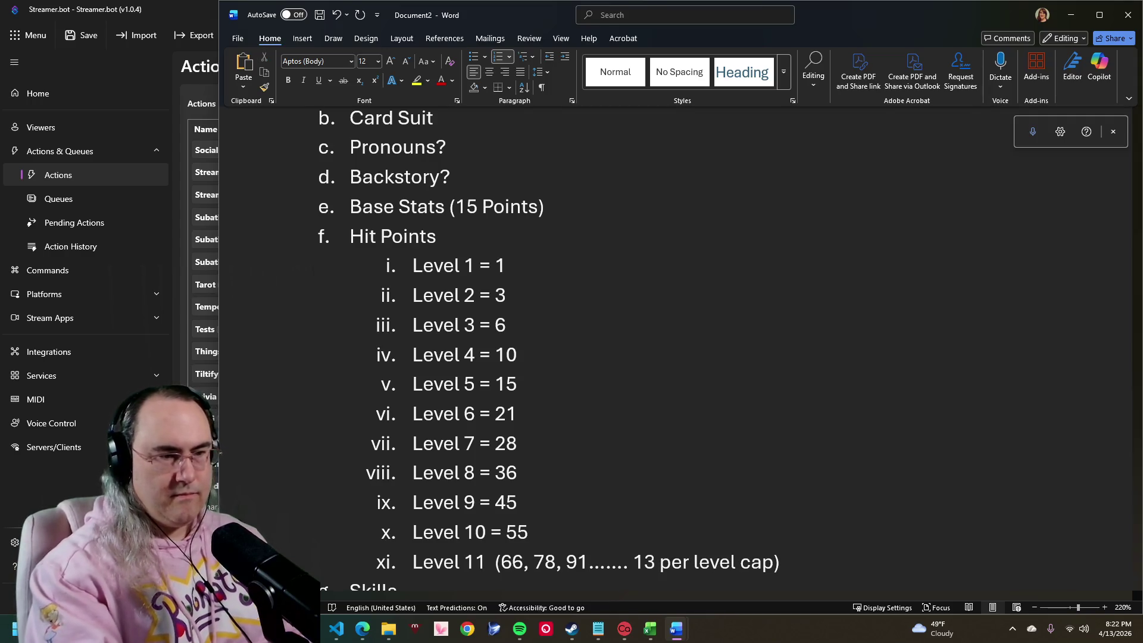
key(BackSpace)
text(=)
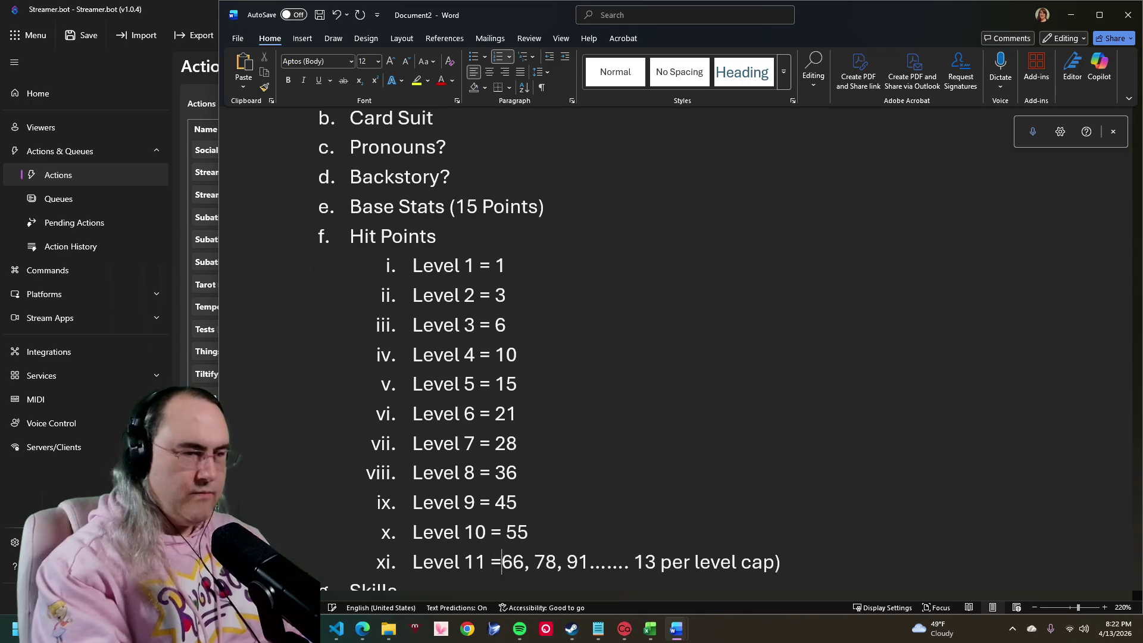
key(Right)
key(Right)
key(BackSpace)
key(BackSpace)
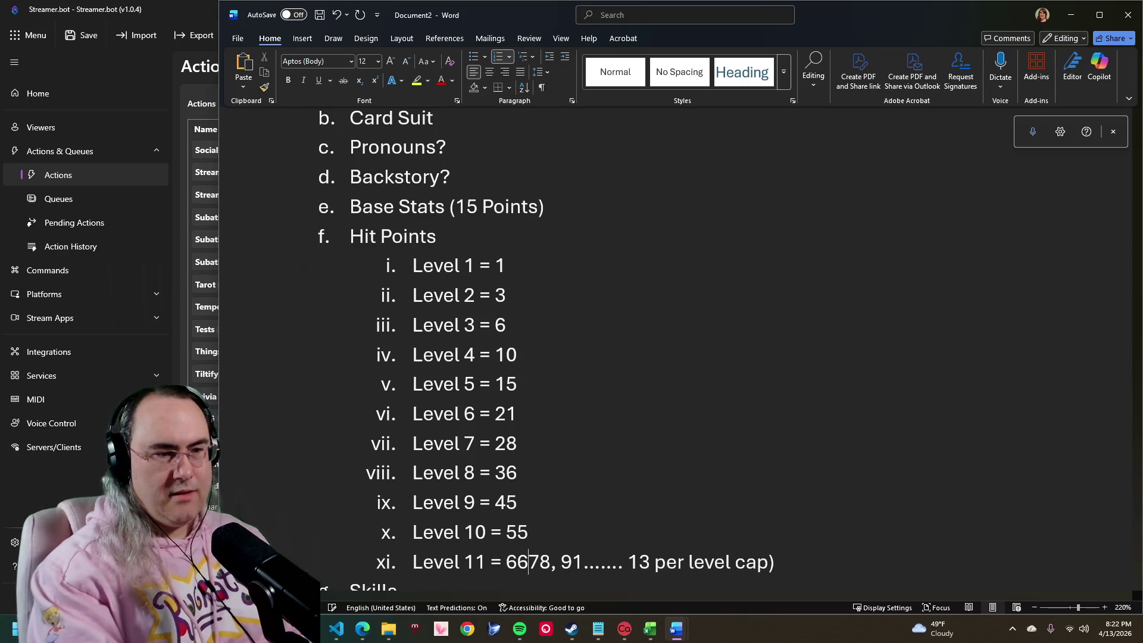
key(Return)
text(Le)
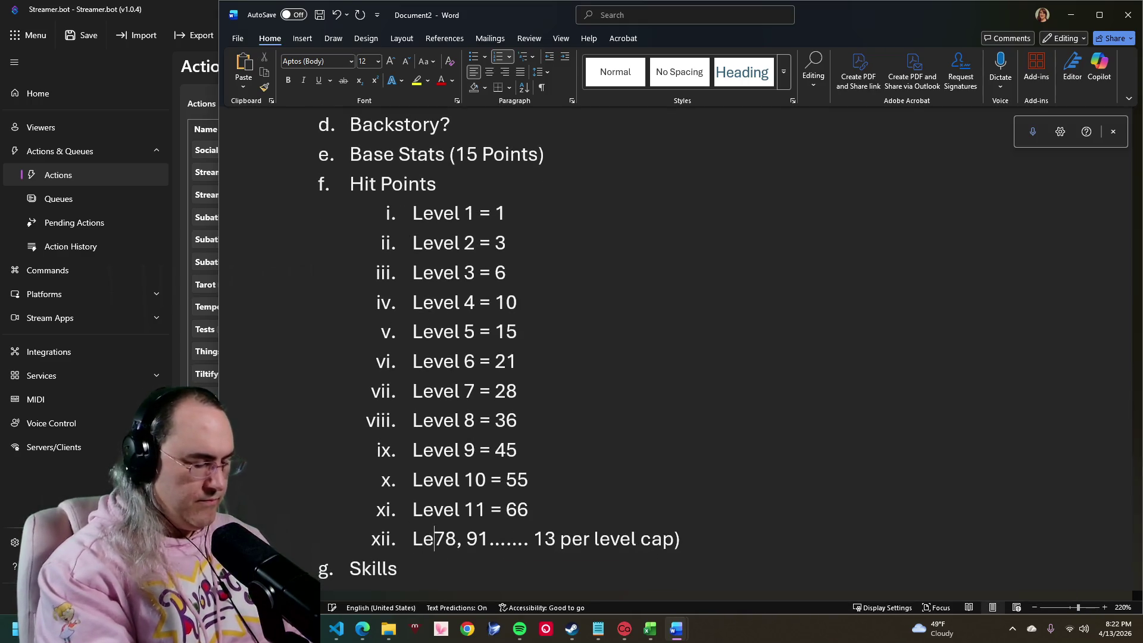
text(vel 12 )
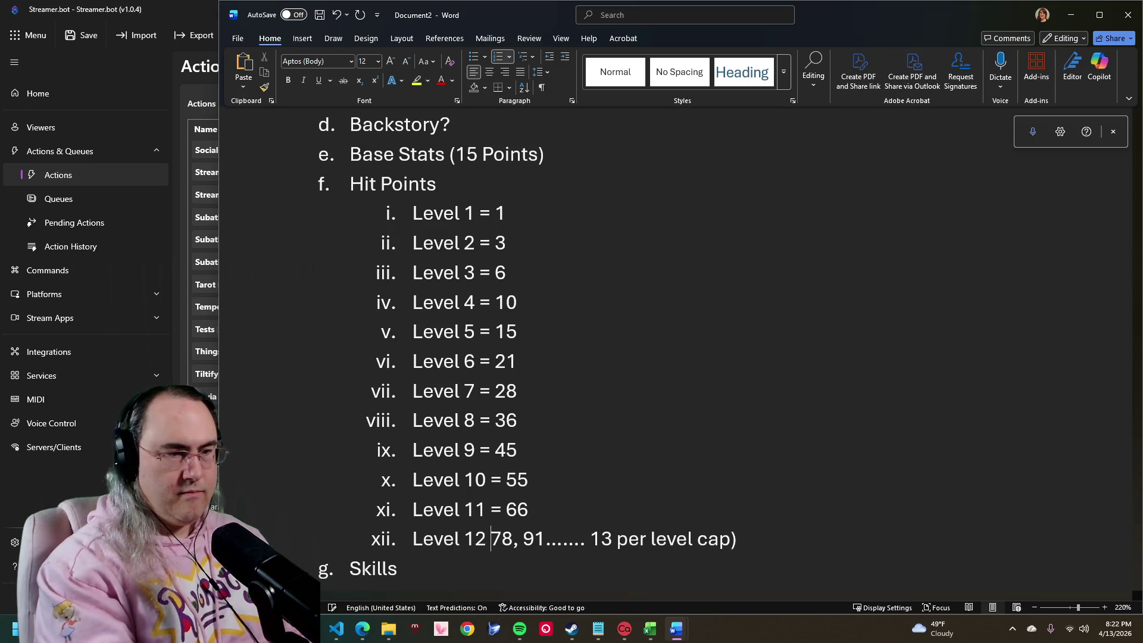
text(=)
Step: Split out 'Level 12 = 78', 'Level 13 = 91' and a final '13 per level until level cap' item
key(Right)
key(Right)
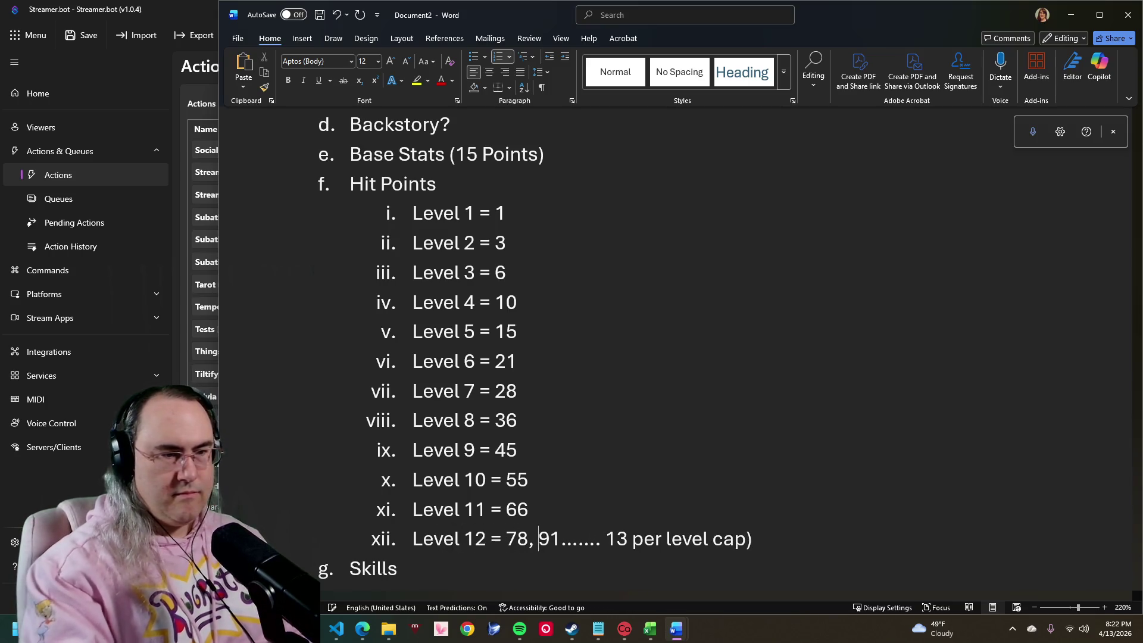
key(Delete)
key(Delete)
key(Return)
text(L)
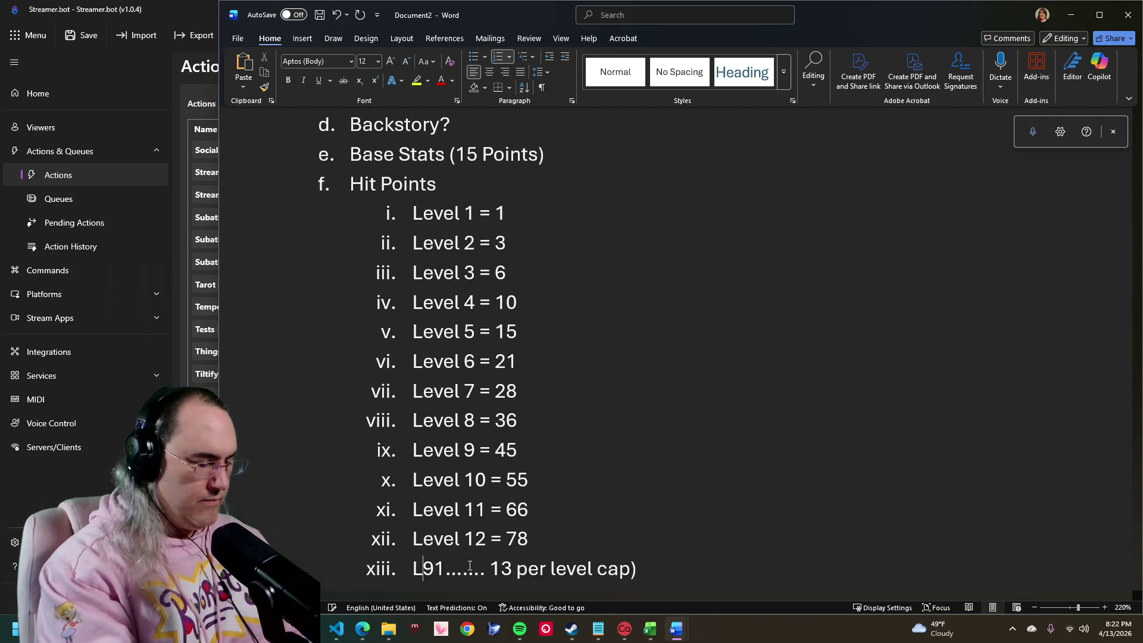
text(evel 13)
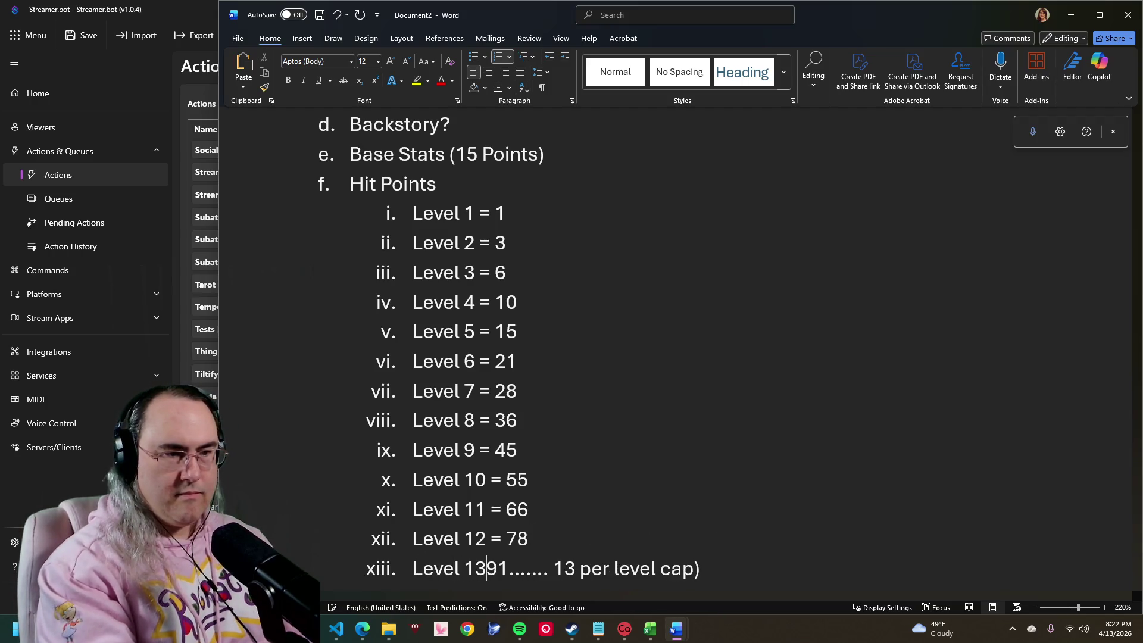
text( =)
key(Right)
key(Right)
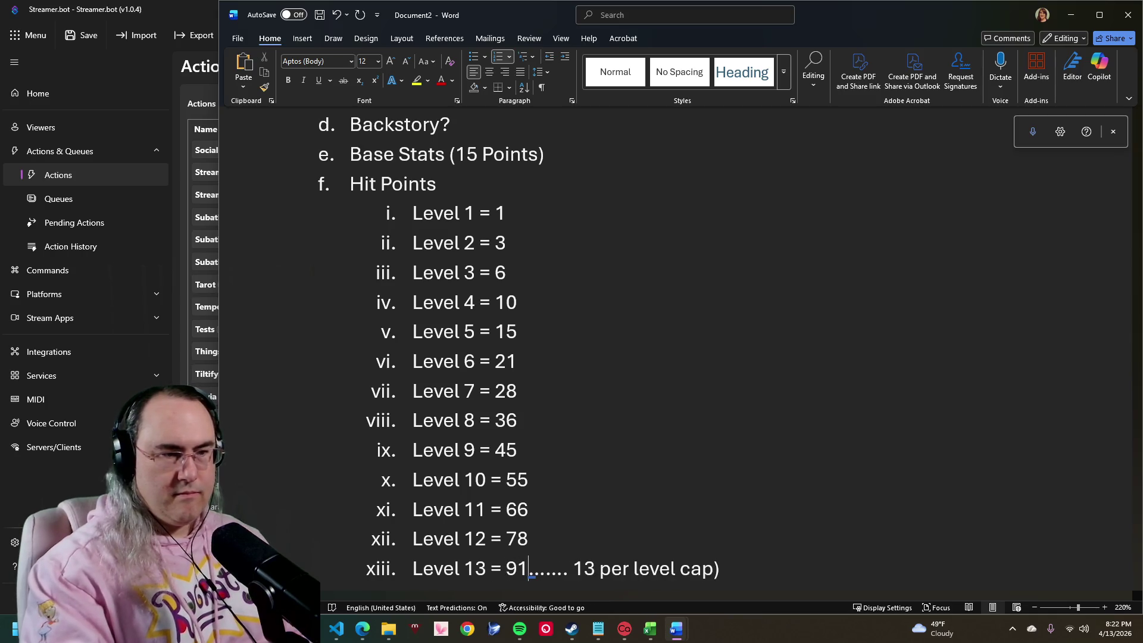
key(shift+Right)
key(shift+Right)
key(shift+Right)
key(shift+Right)
key(shift+Right)
key(shift+Right)
key(Return)
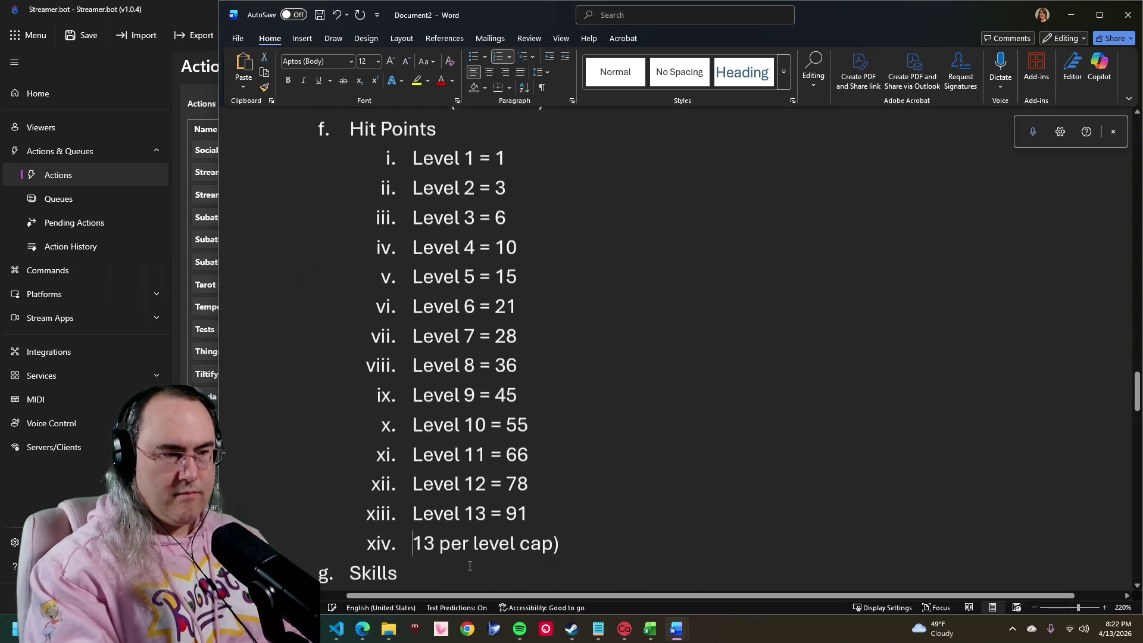
key(Right)
key(Right)
key(Right)
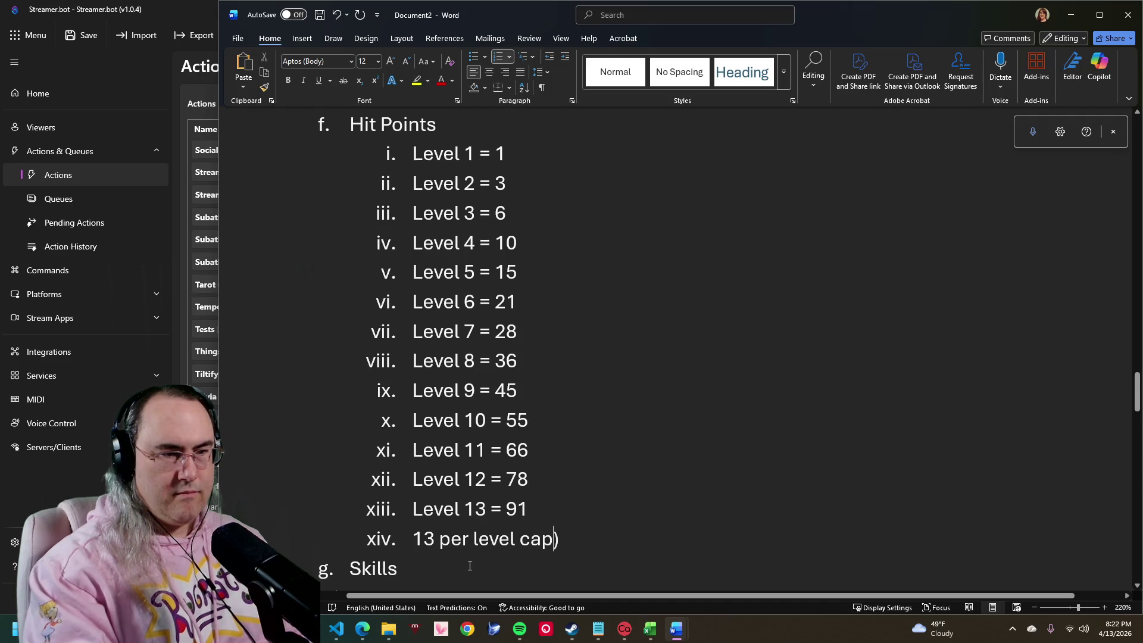
key(BackSpace)
key(BackSpace)
key(BackSpace)
text(u)
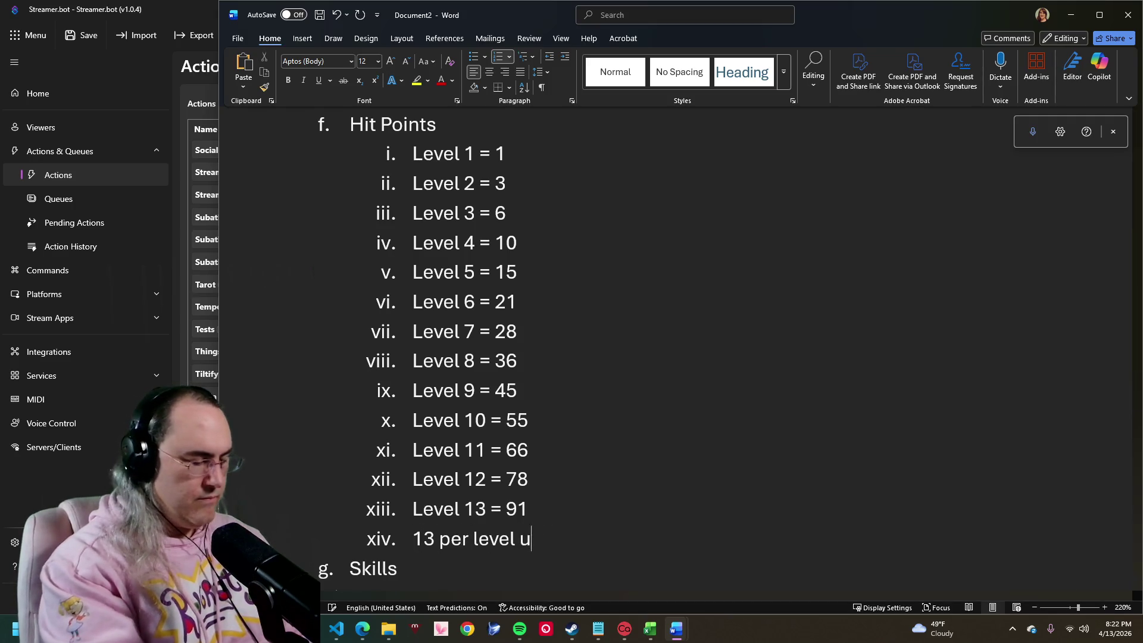
text(ntil lev)
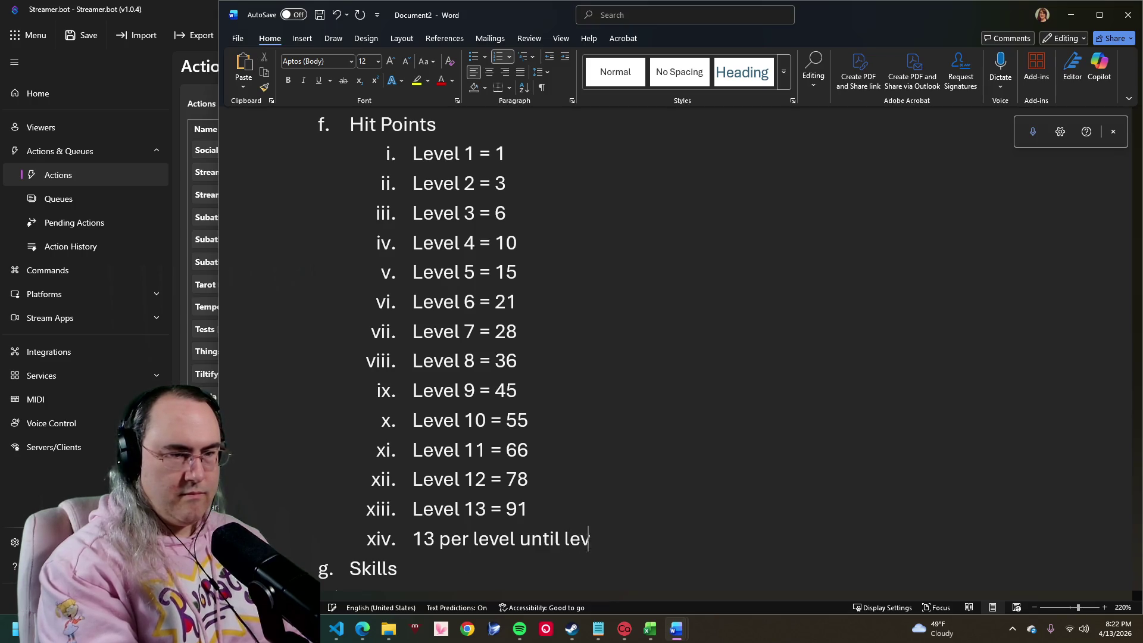
text(el cap)
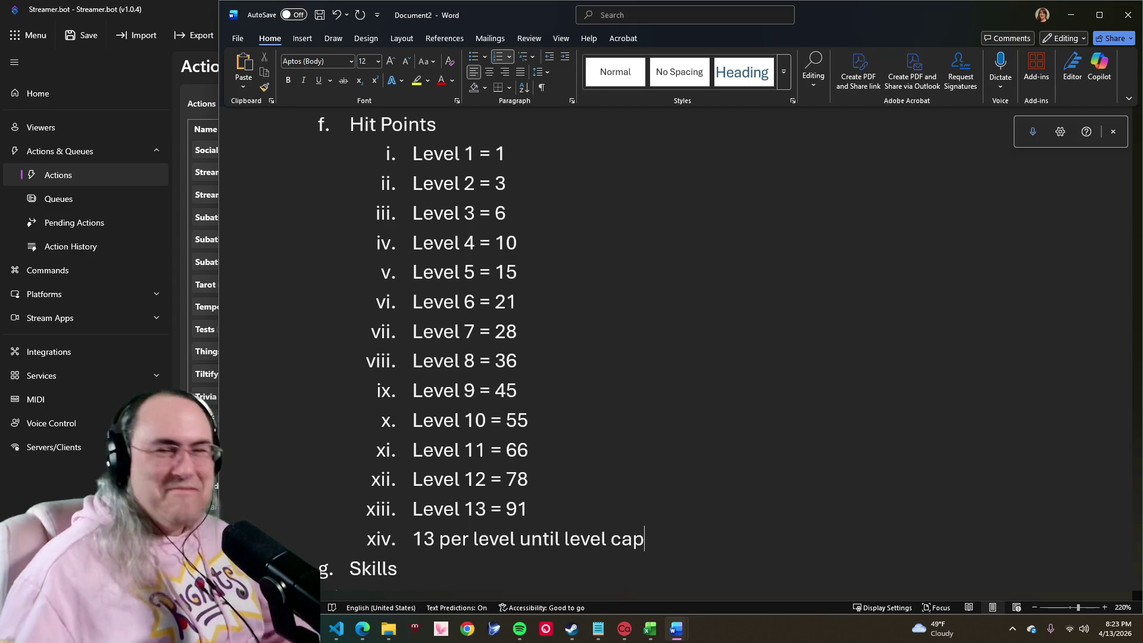
scroll(616, 353, down, 2)
scroll(617, 353, down, 3)
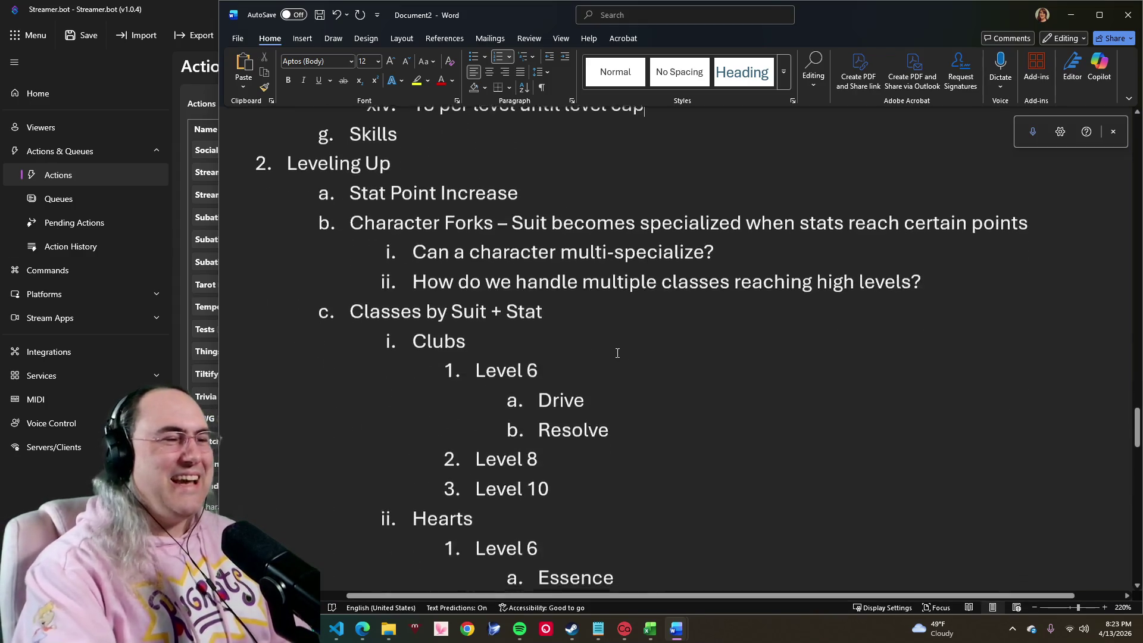
scroll(616, 353, up, 5)
scroll(615, 366, up, 3)
scroll(614, 370, down, 2)
scroll(615, 372, down, 2)
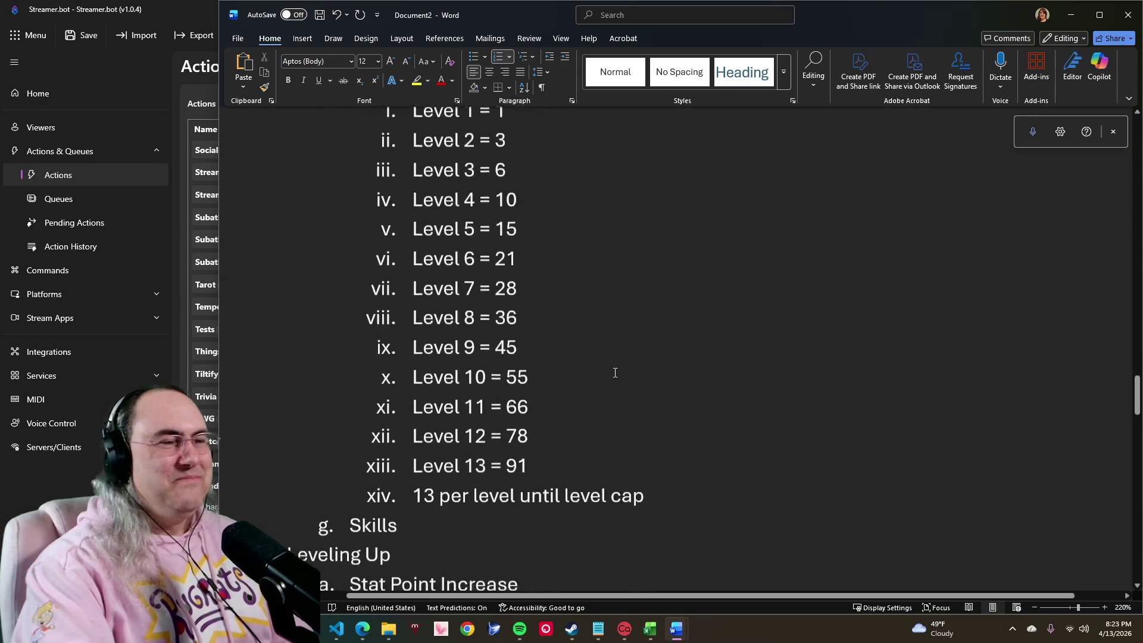
scroll(615, 373, down, 1)
scroll(643, 420, up, 1)
scroll(535, 375, up, 2)
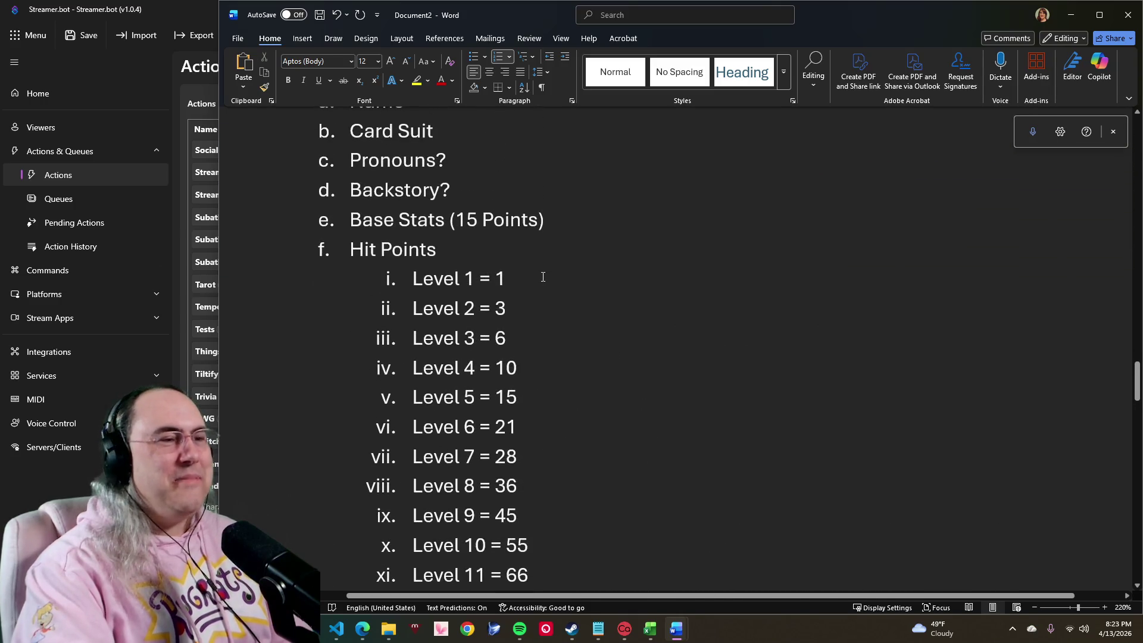
mouse_move(542, 277)
mouse_down()
mouse_move(363, 255)
mouse_move(522, 279)
mouse_up()
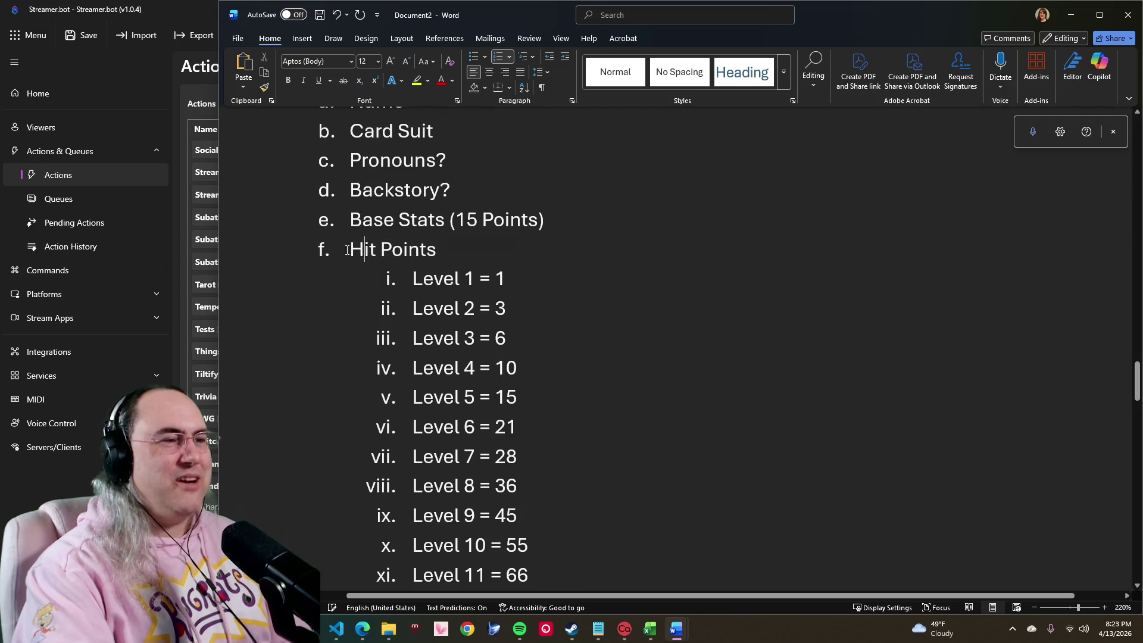
click(522, 278)
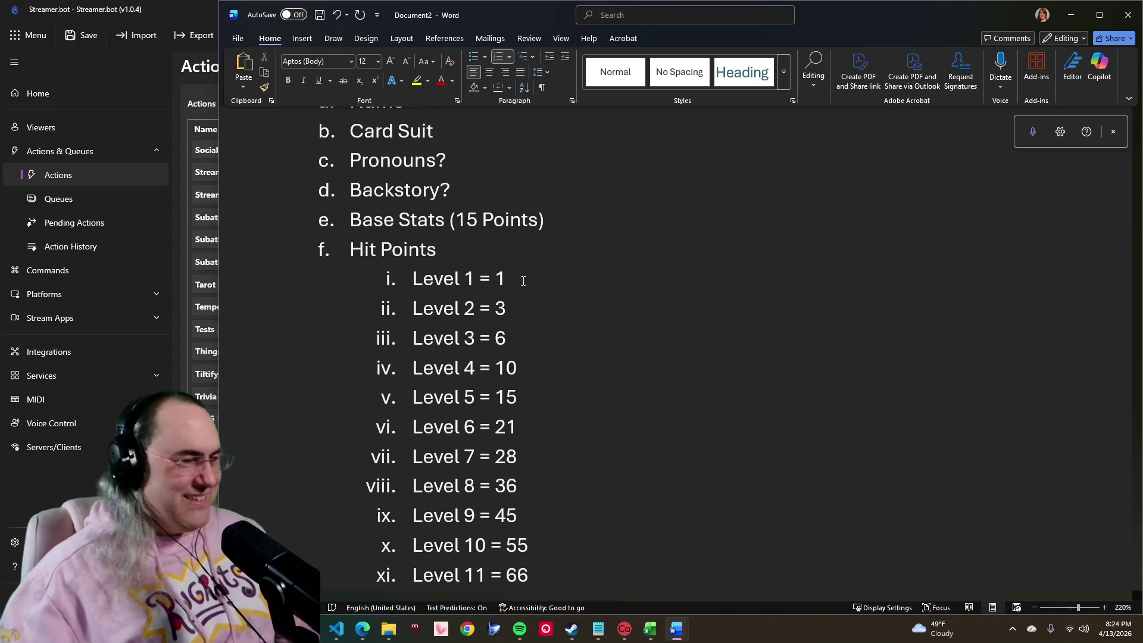
scroll(490, 407, down, 2)
scroll(491, 408, down, 1)
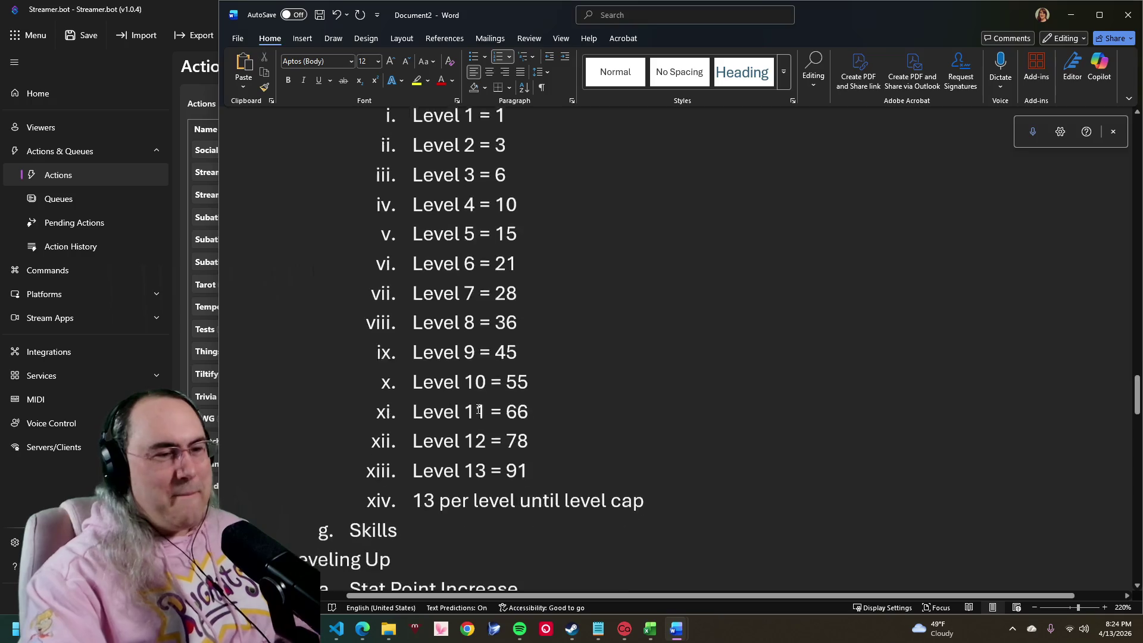
scroll(490, 408, down, 2)
scroll(490, 407, up, 1)
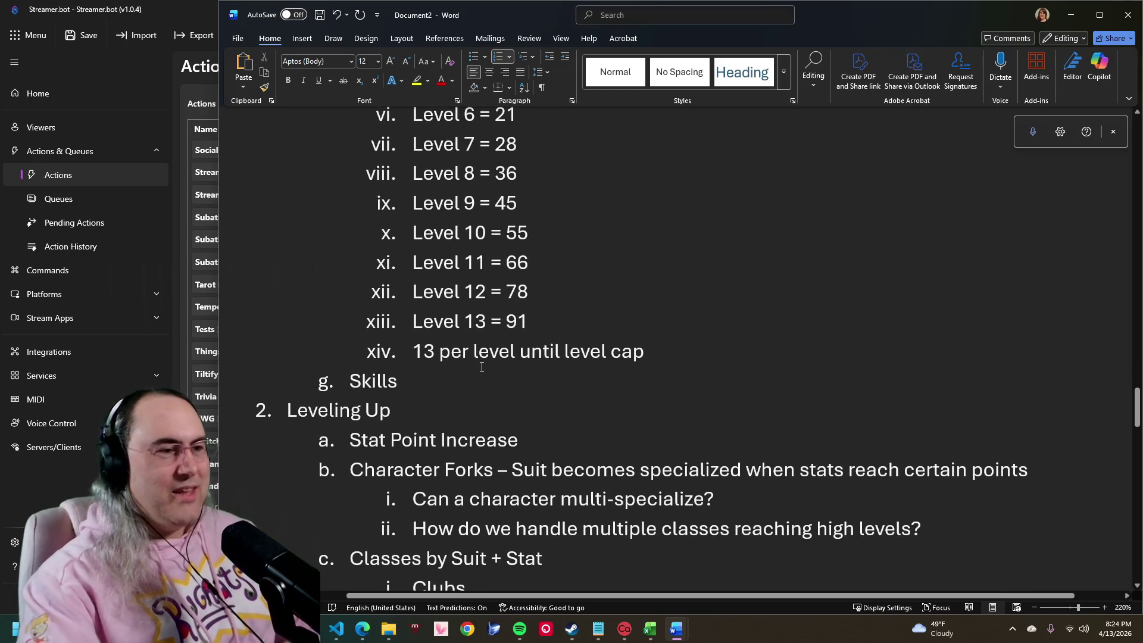
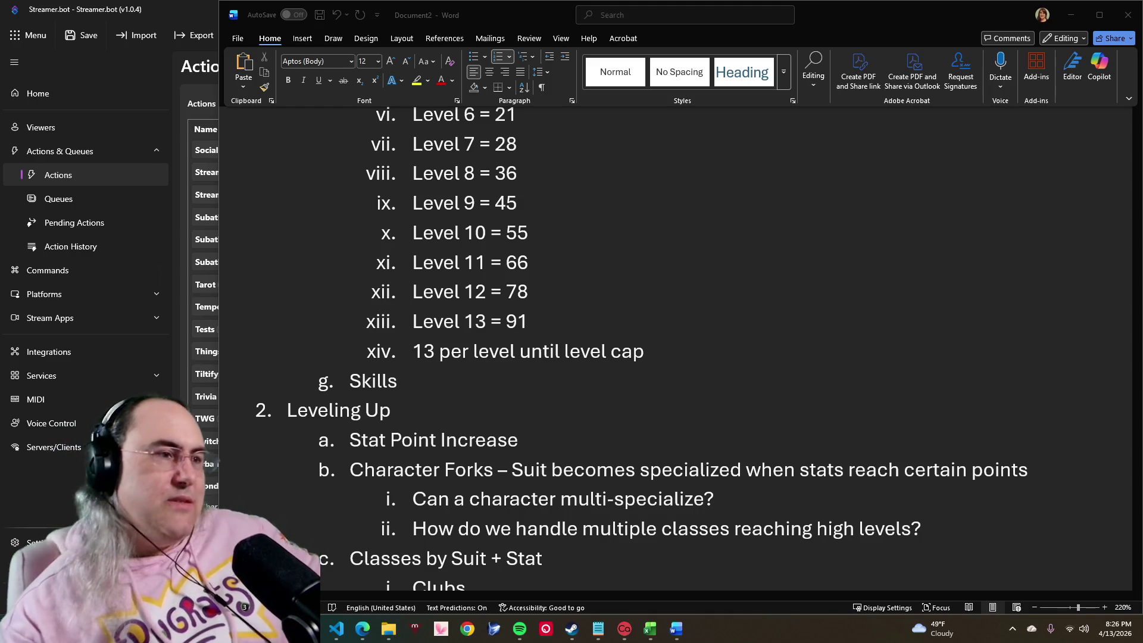
scroll(629, 261, down, 4)
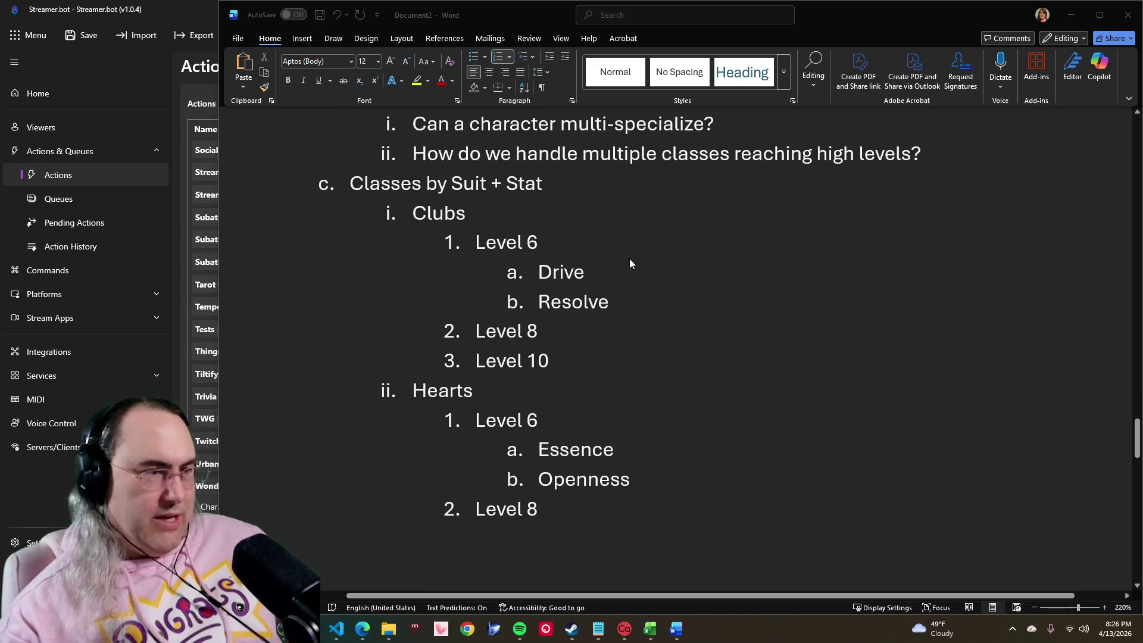
scroll(629, 261, down, 1)
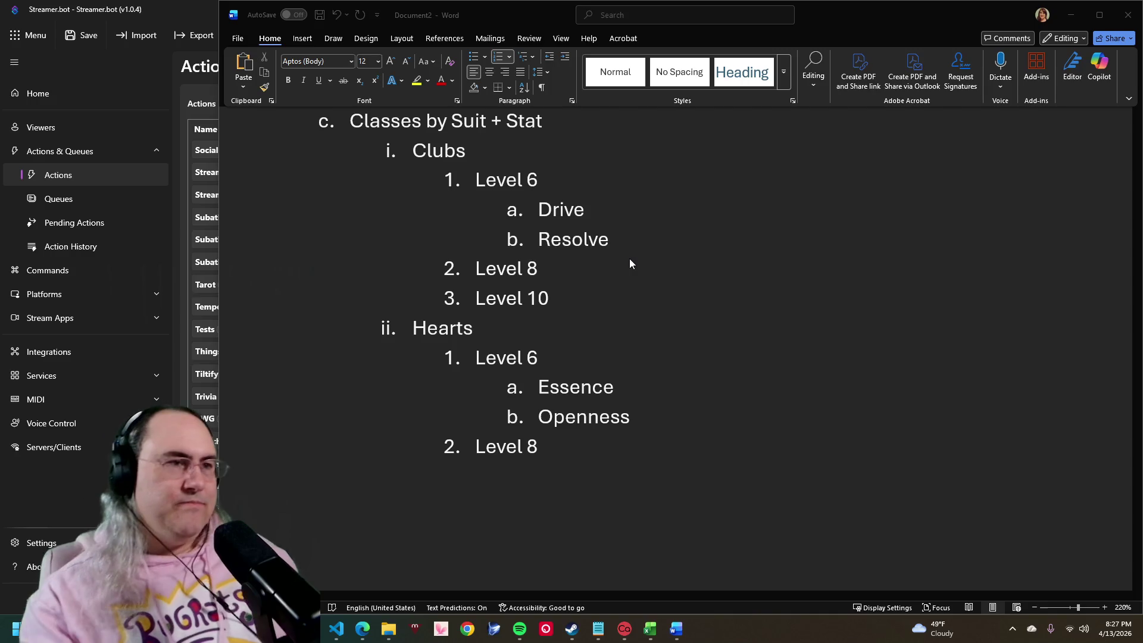
Step: Extend the Clubs heading with '(Akin to Barbarian, Fighter, Tank)', fixing typos along the way
click(528, 148)
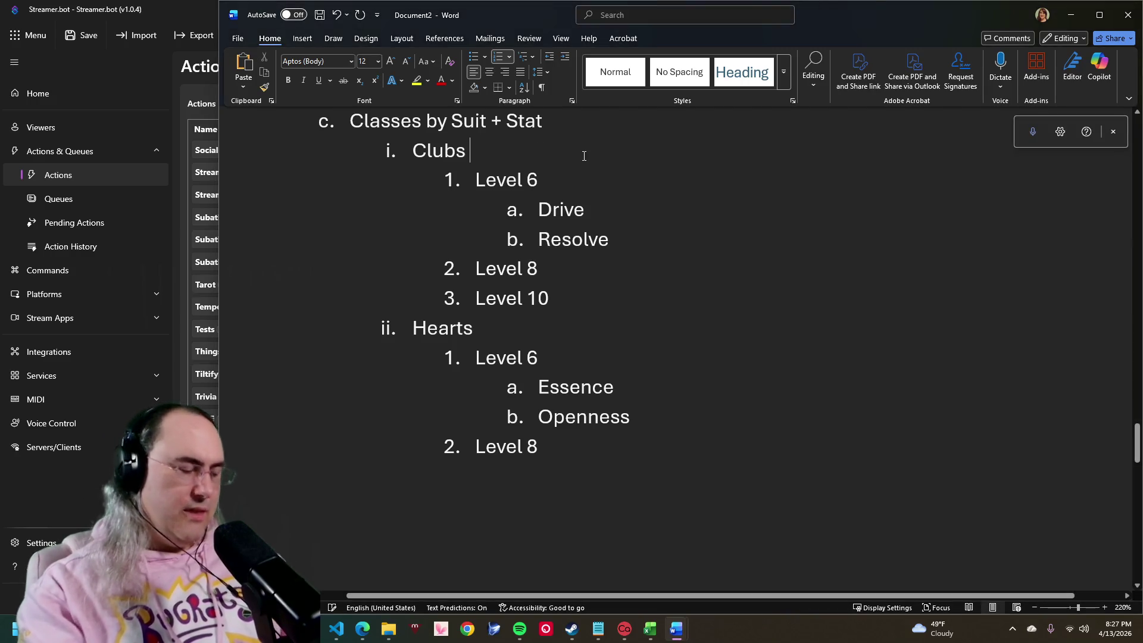
text((Akin)
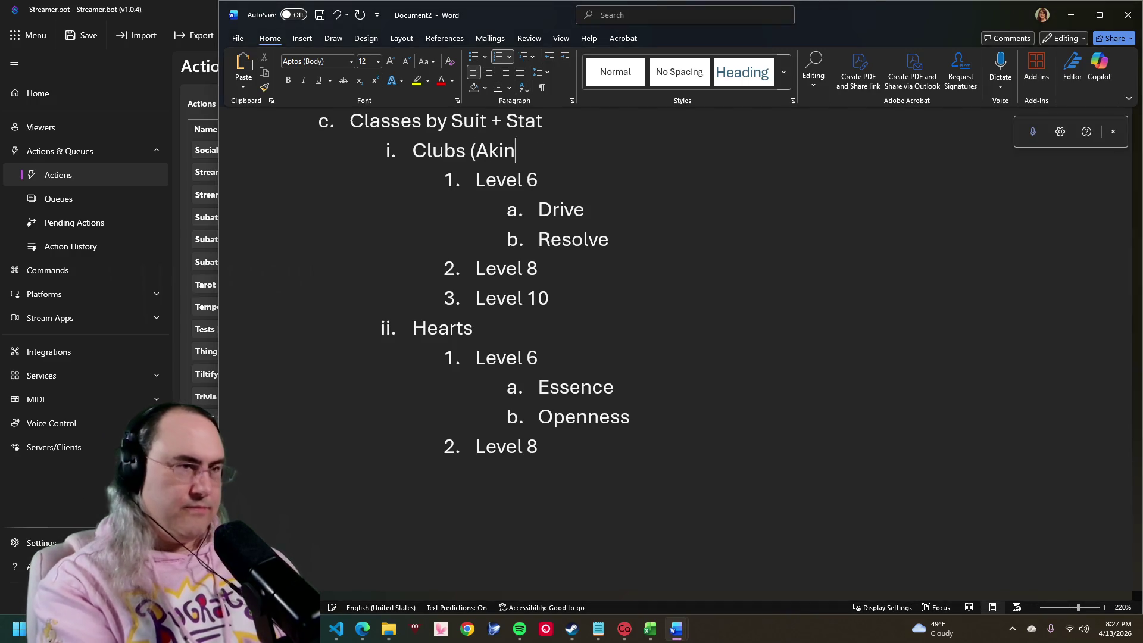
text( to BN)
key(BackSpace)
text(ar)
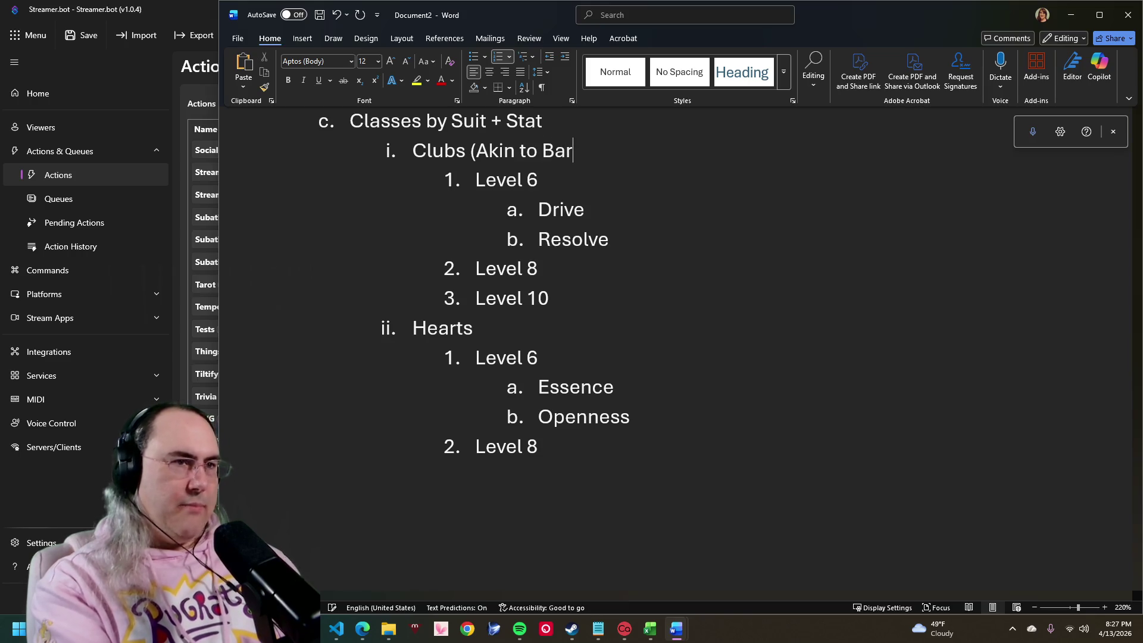
text(bari)
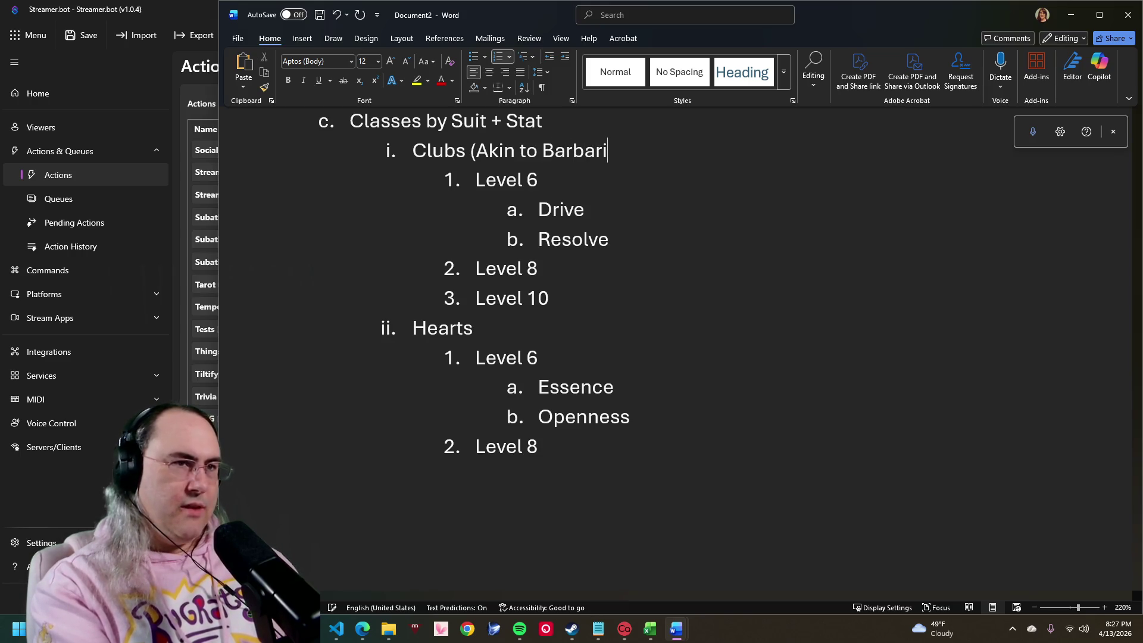
text(an,)
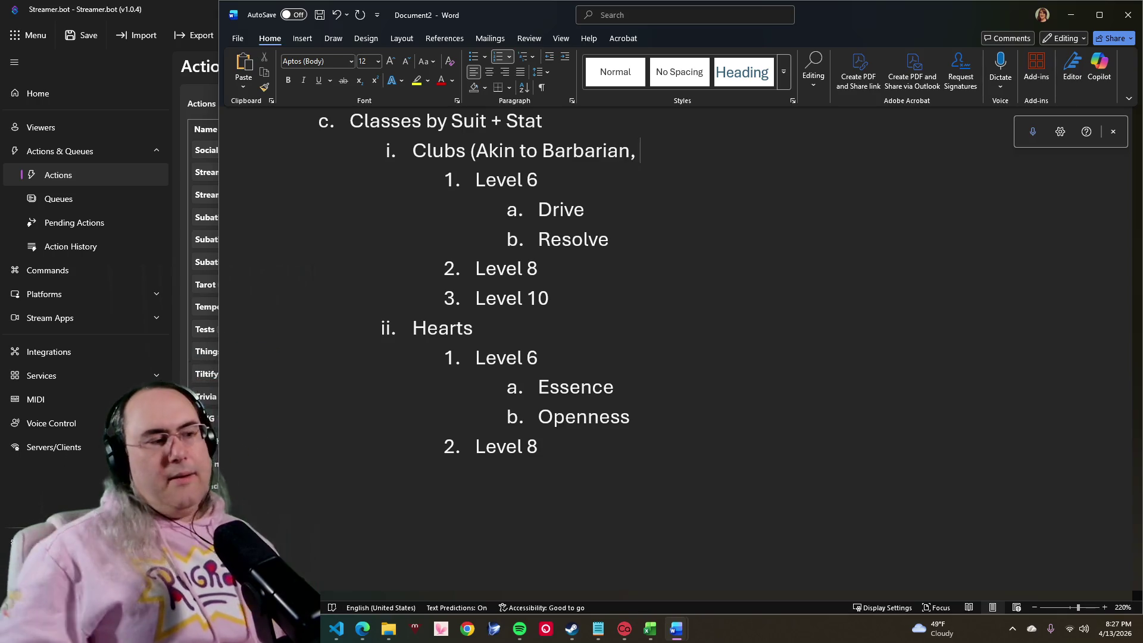
key(BackSpace)
key(BackSpace)
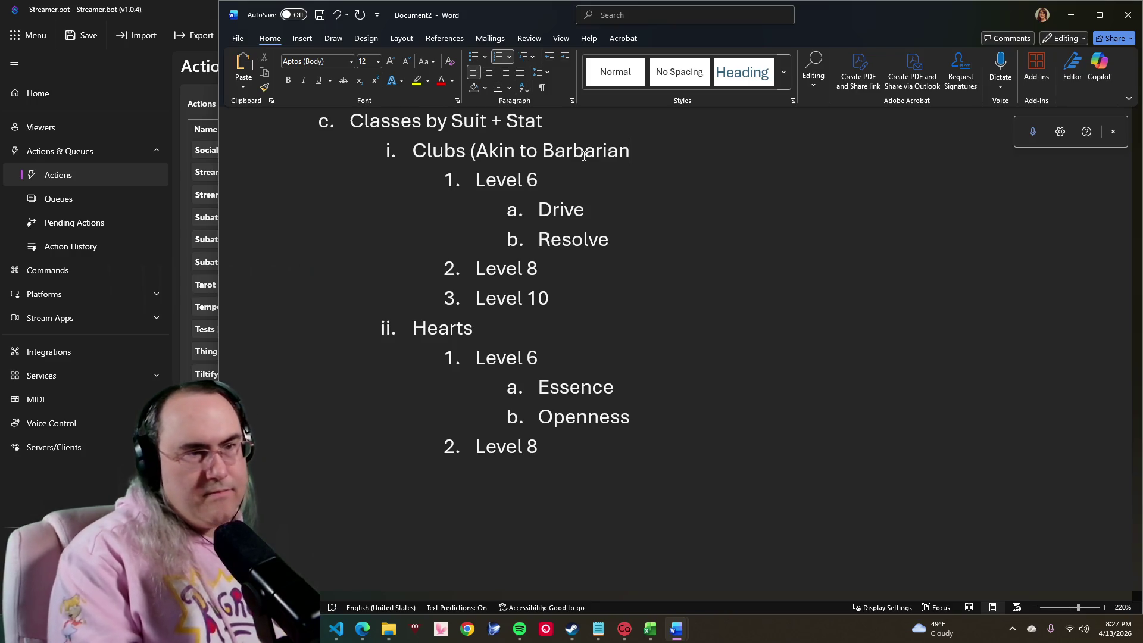
text(, Fui)
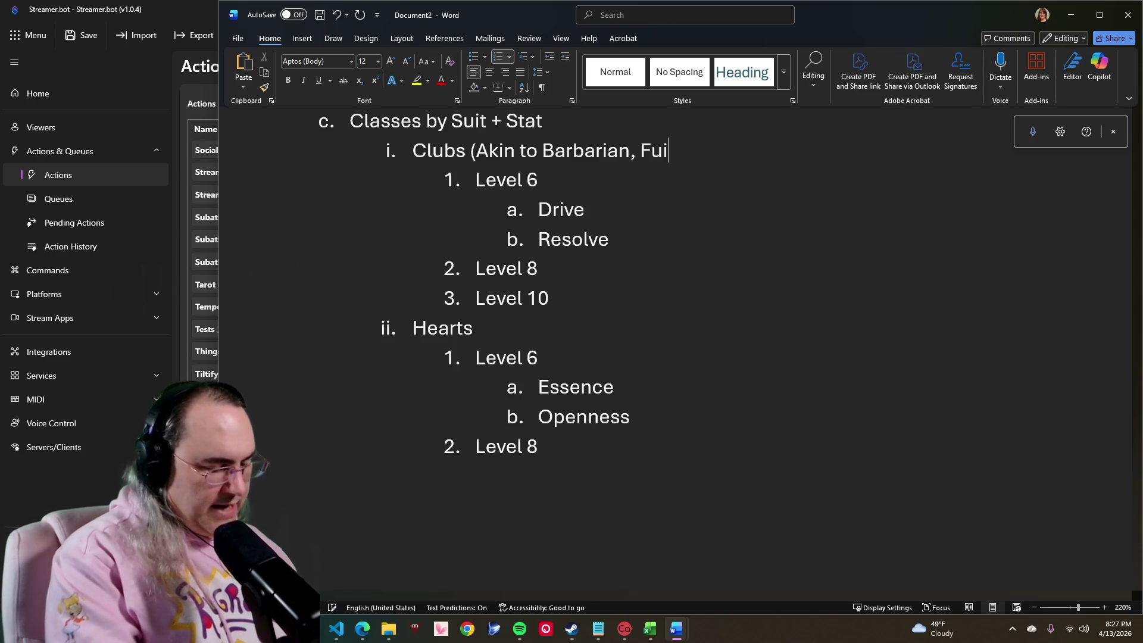
key(BackSpace)
key(BackSpace)
text(ighter)
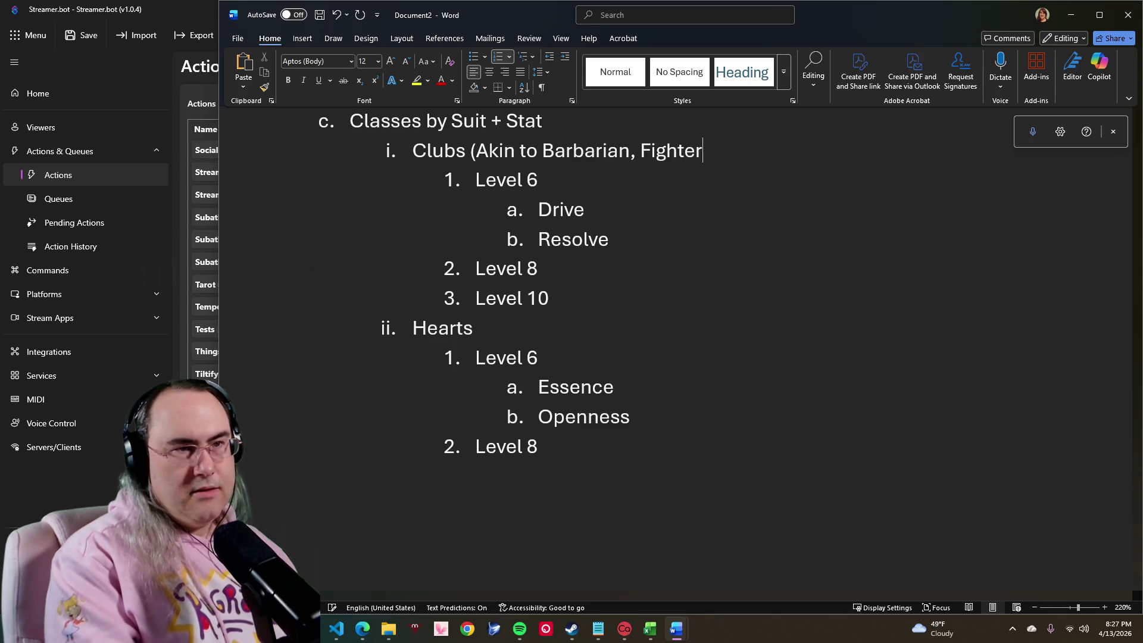
text(,)
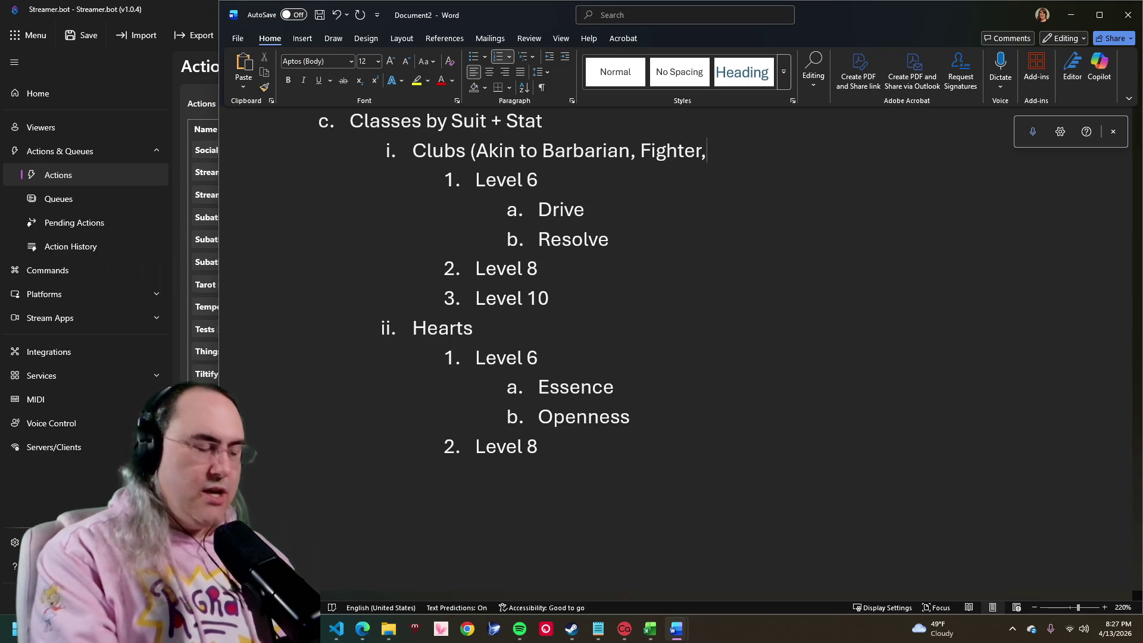
text( Ta)
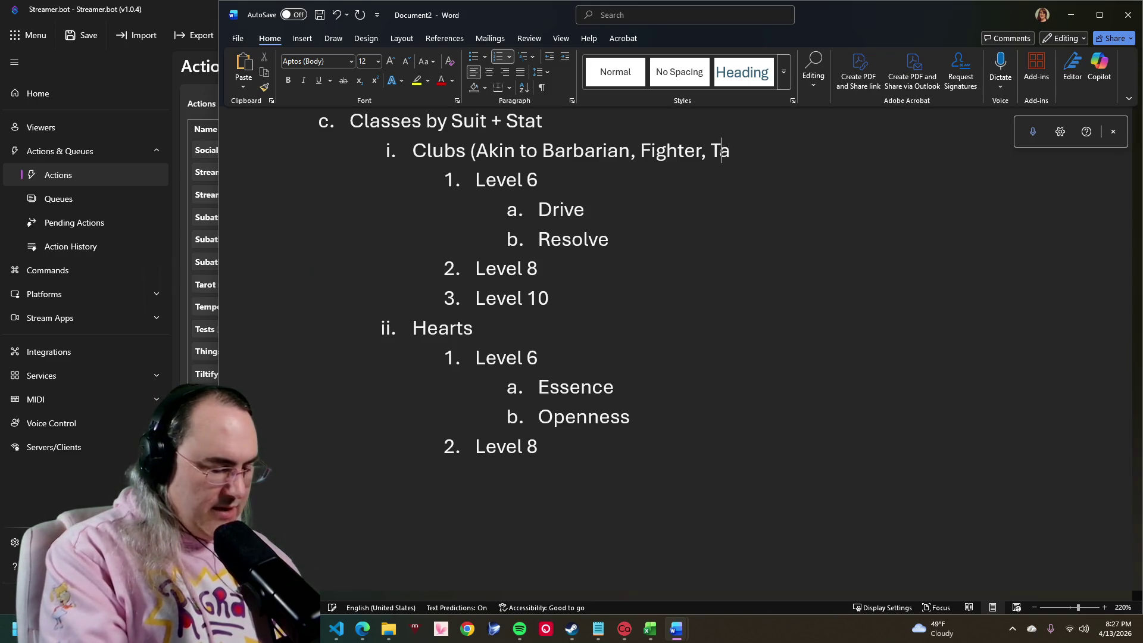
text(mn)
key(BackSpace)
text(nk)
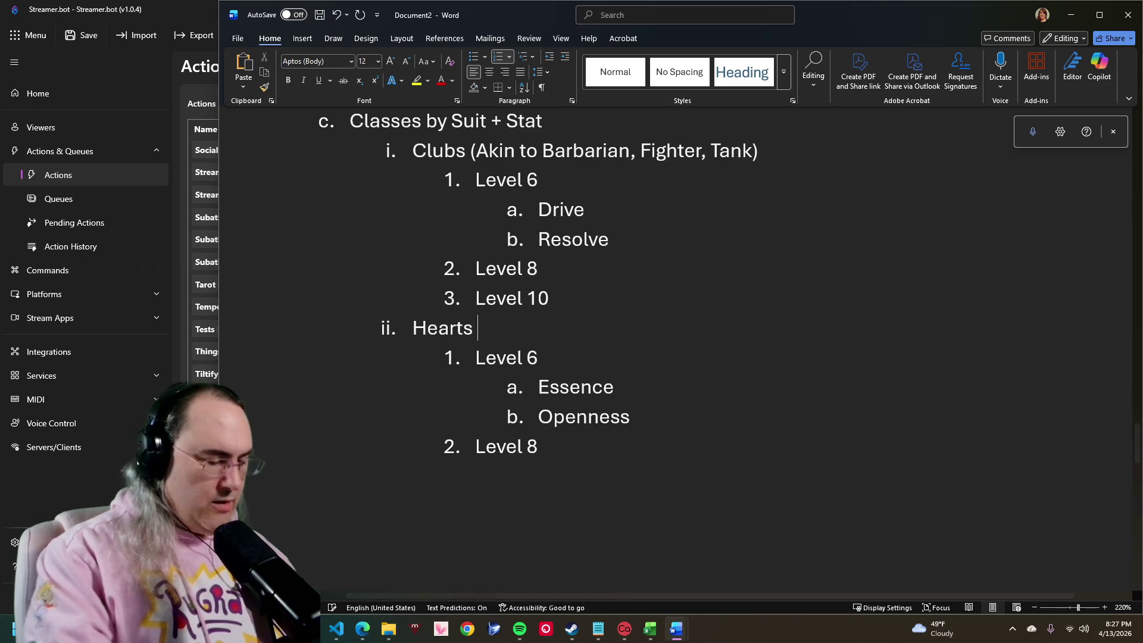
text( (Akin)
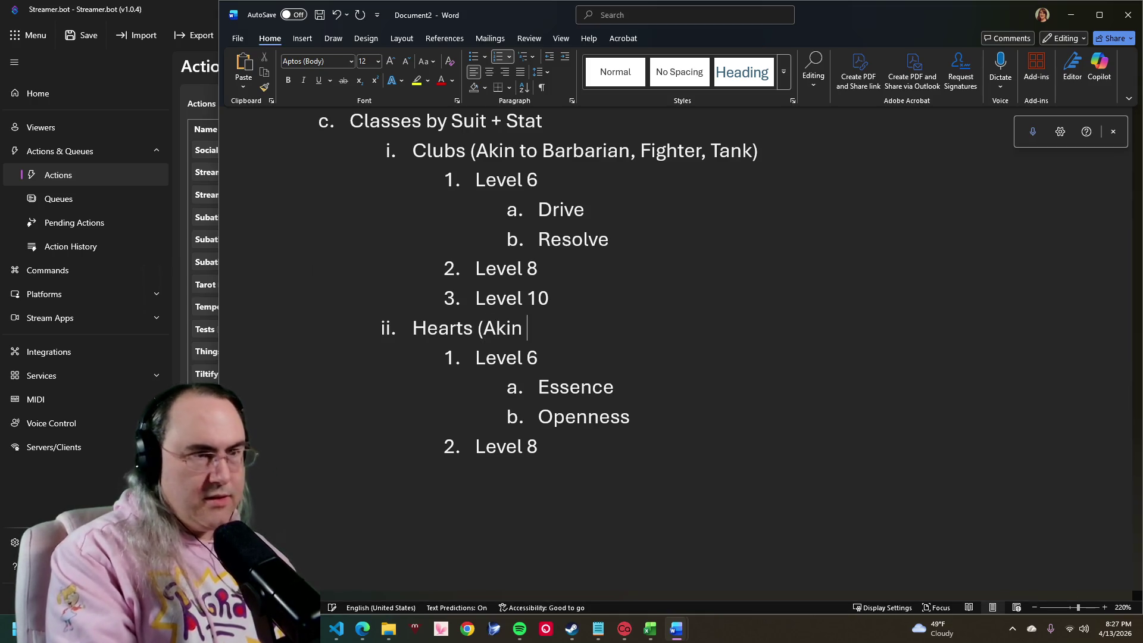
text( to)
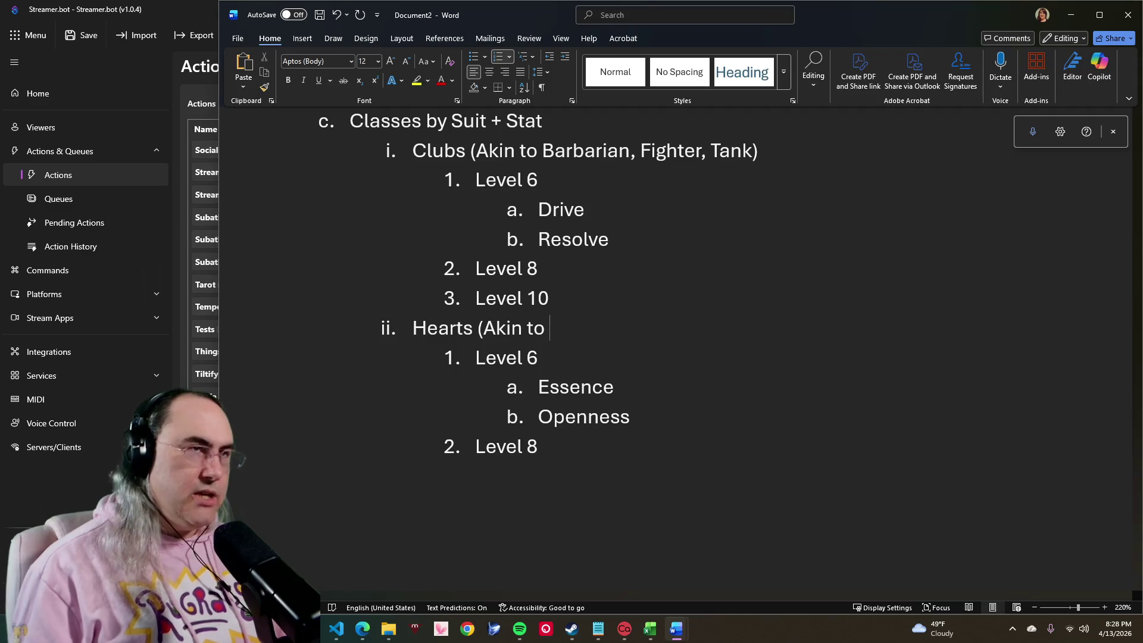
text(C)
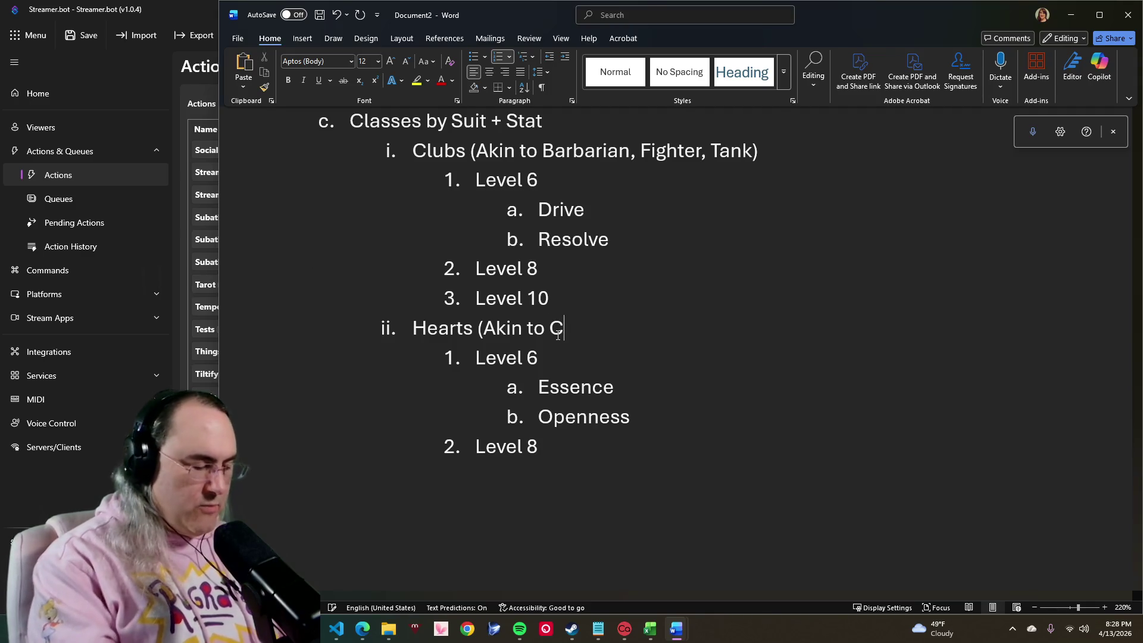
text(leric, )
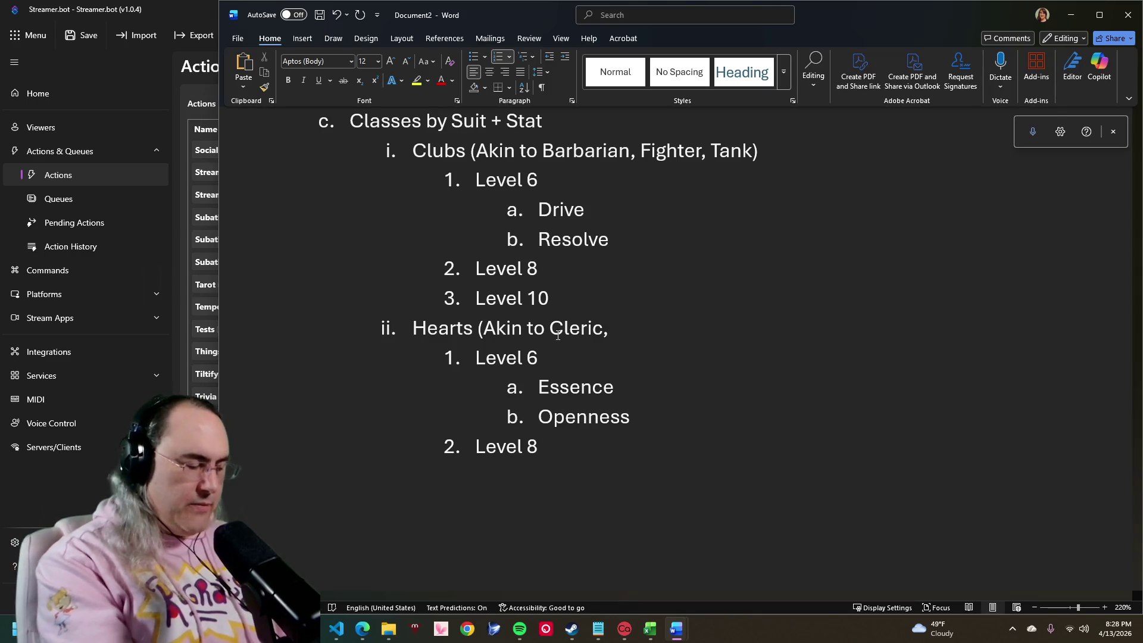
text(Bard,)
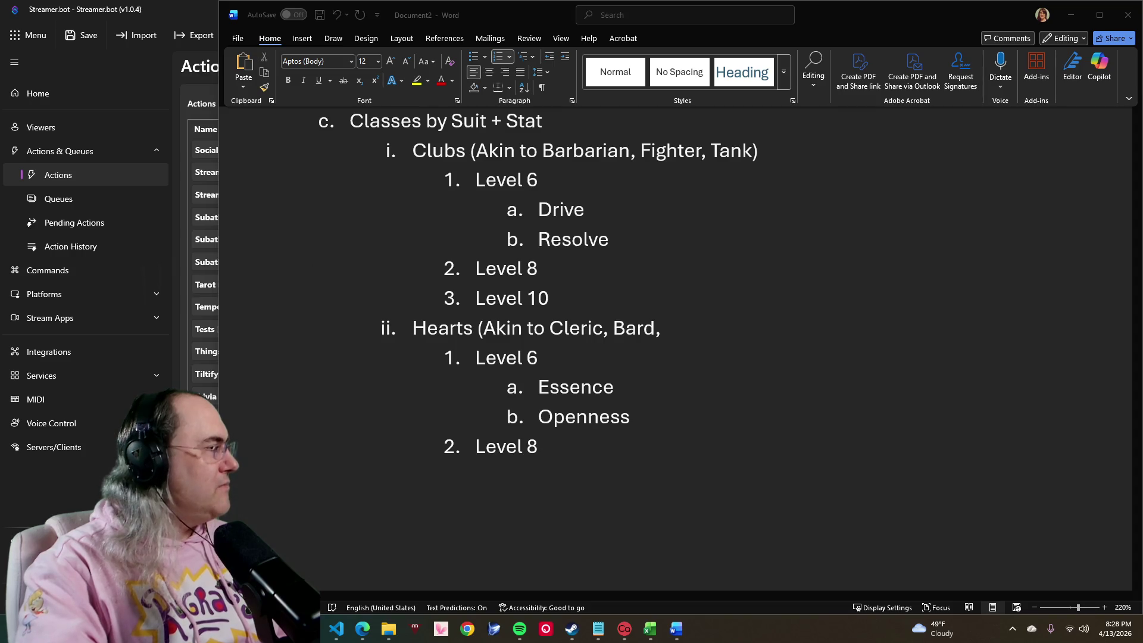
Step: Extend the Hearts heading with '(Akin to Cleric, Bard)', dropping the trailing comma
key(super+h)
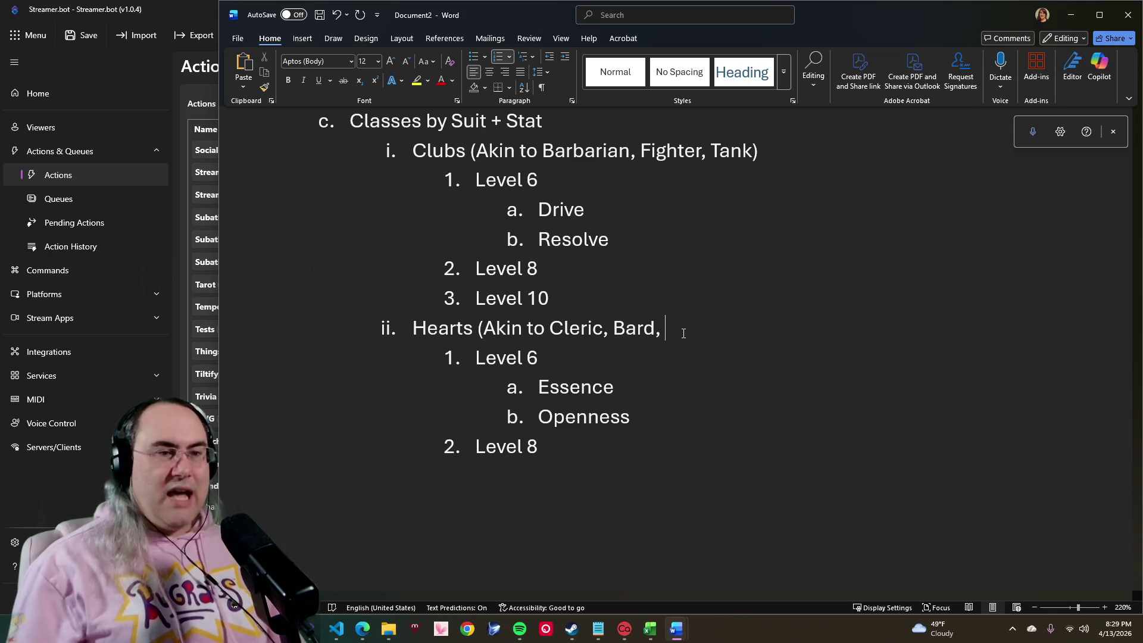
key(BackSpace)
key(BackSpace)
text())
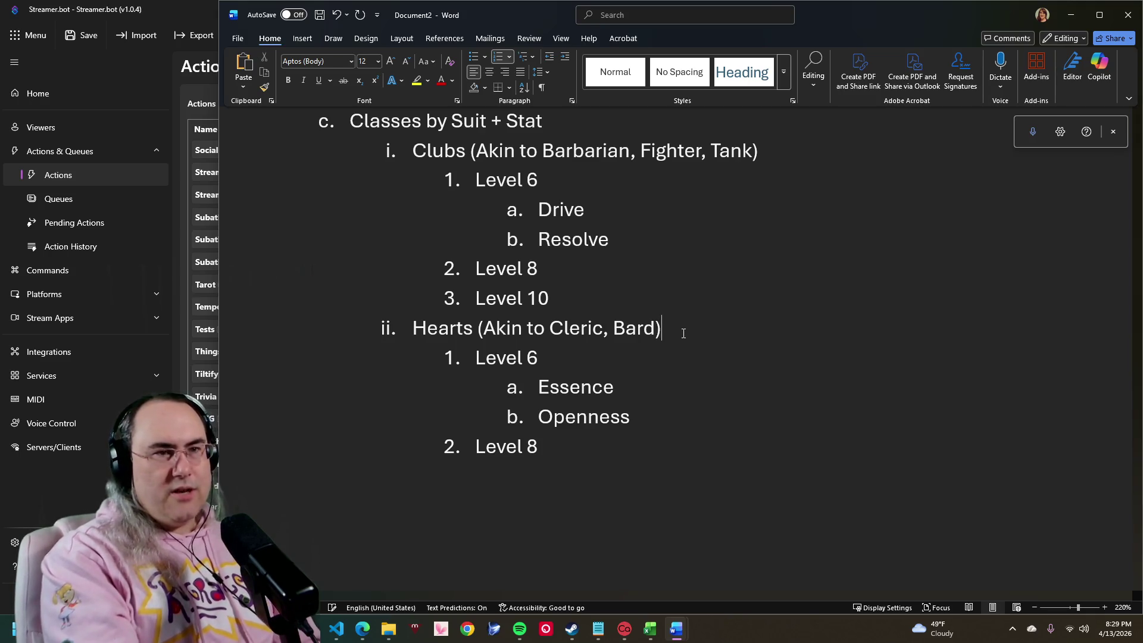
scroll(683, 333, down, 1)
scroll(741, 348, down, 4)
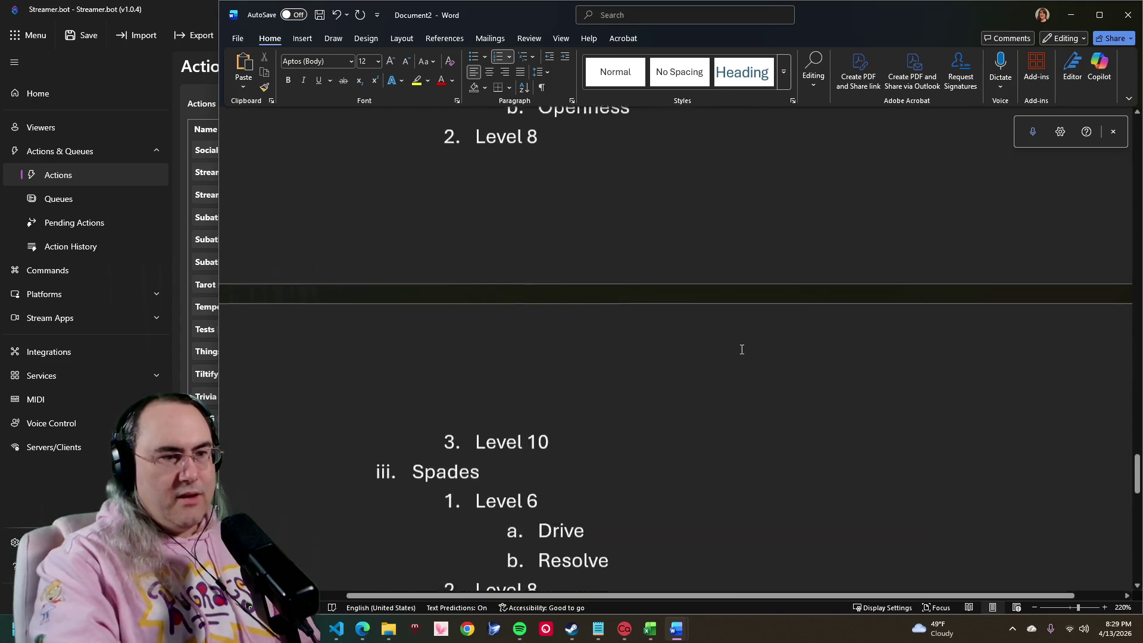
scroll(742, 349, down, 5)
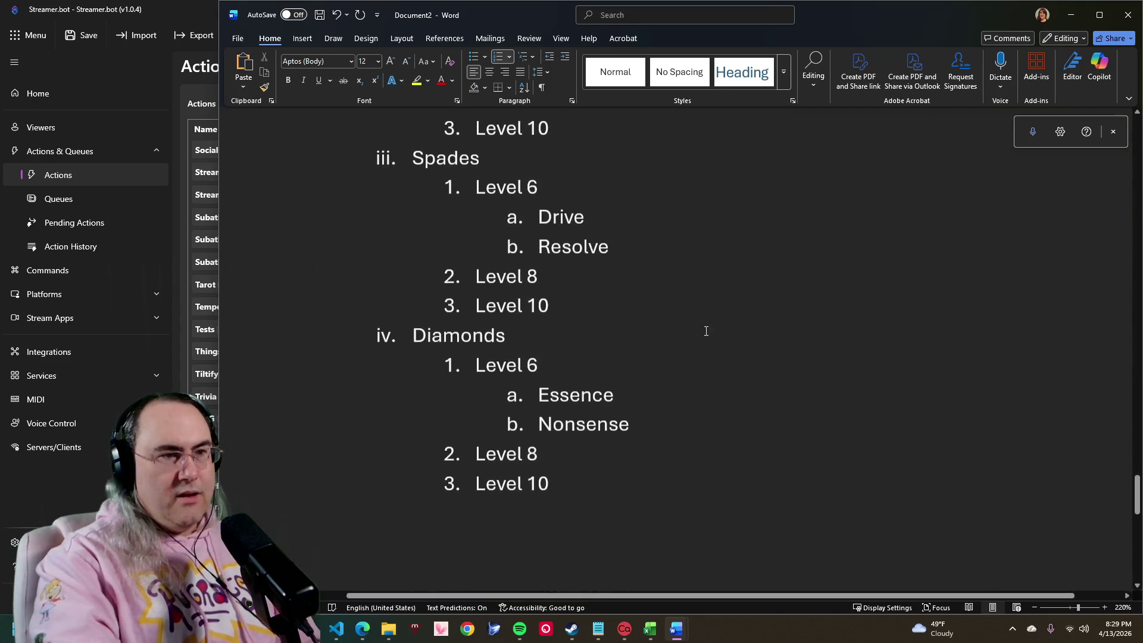
Step: Complete Spades as '(Akin to Monk, High Agility, Rogue, Tactician)' and begin the Diamonds '(Akin to' note
click(602, 163)
text((Aki)
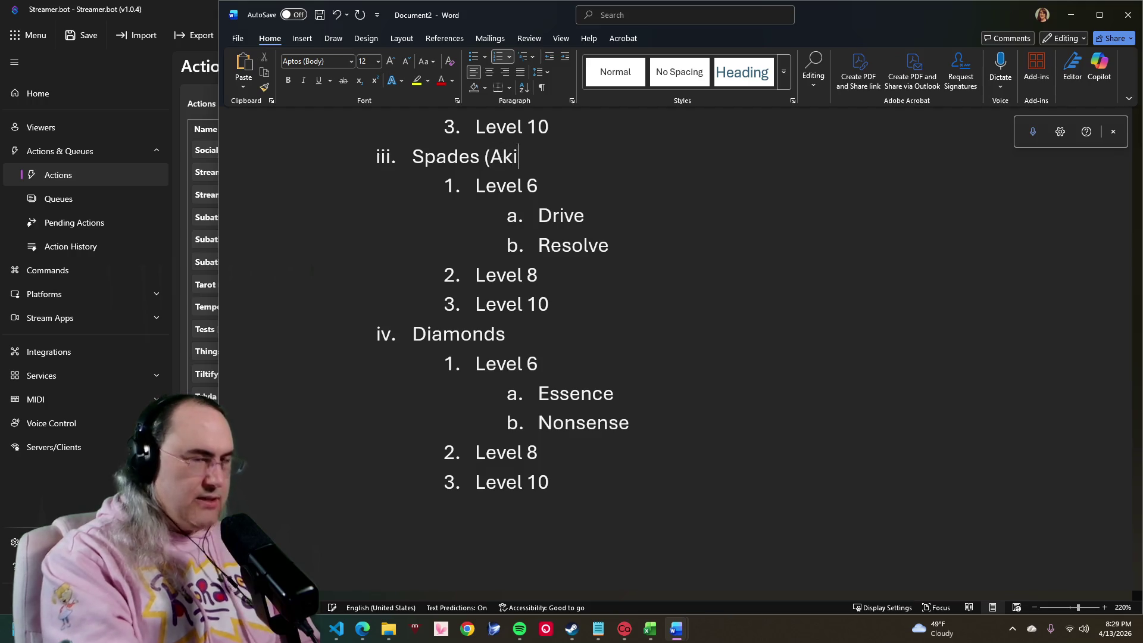
text(n to Mo)
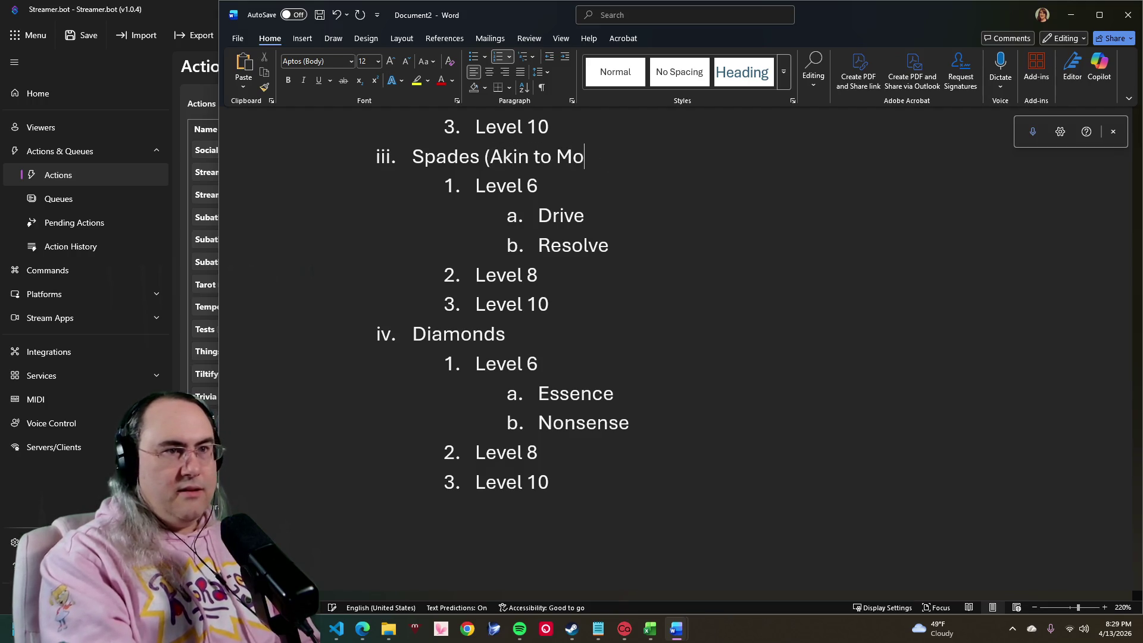
text(nk, )
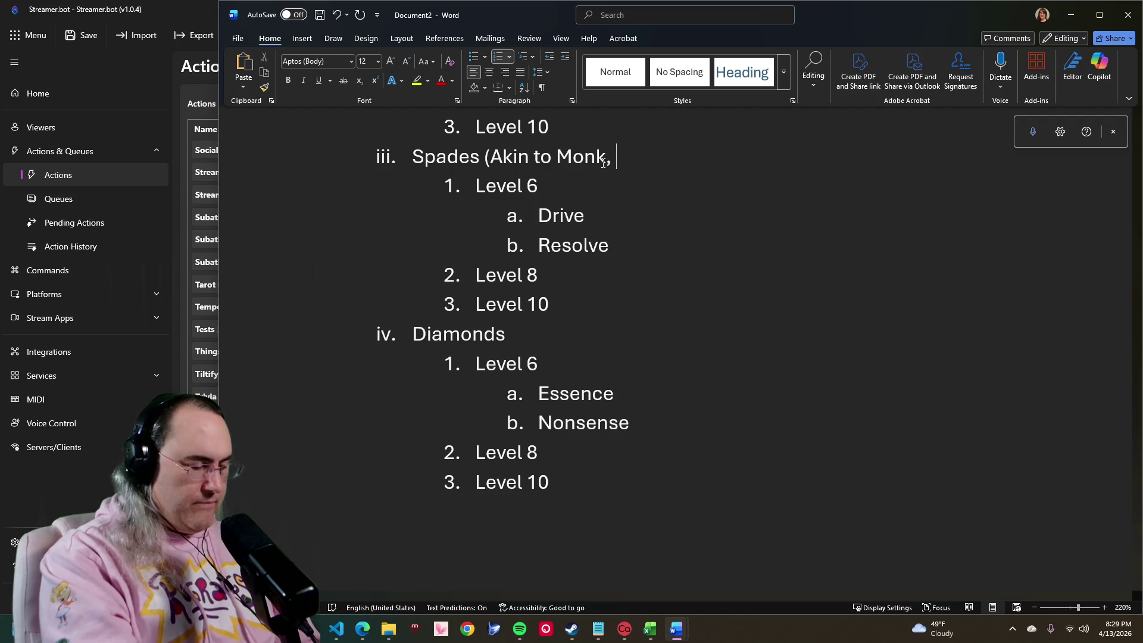
text(High A)
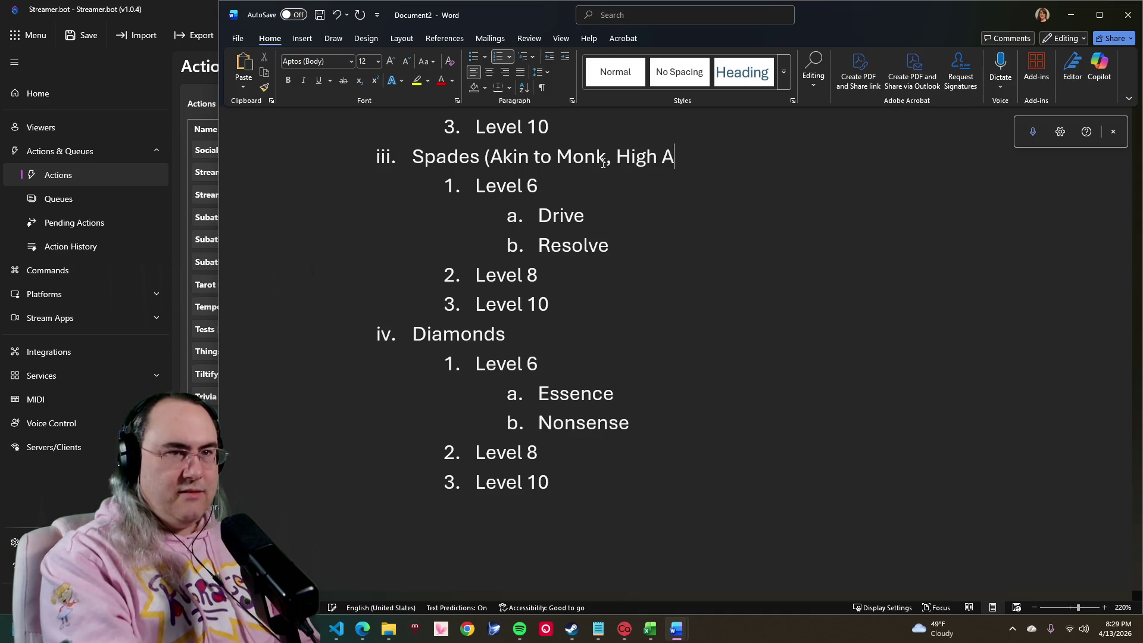
text(gility, )
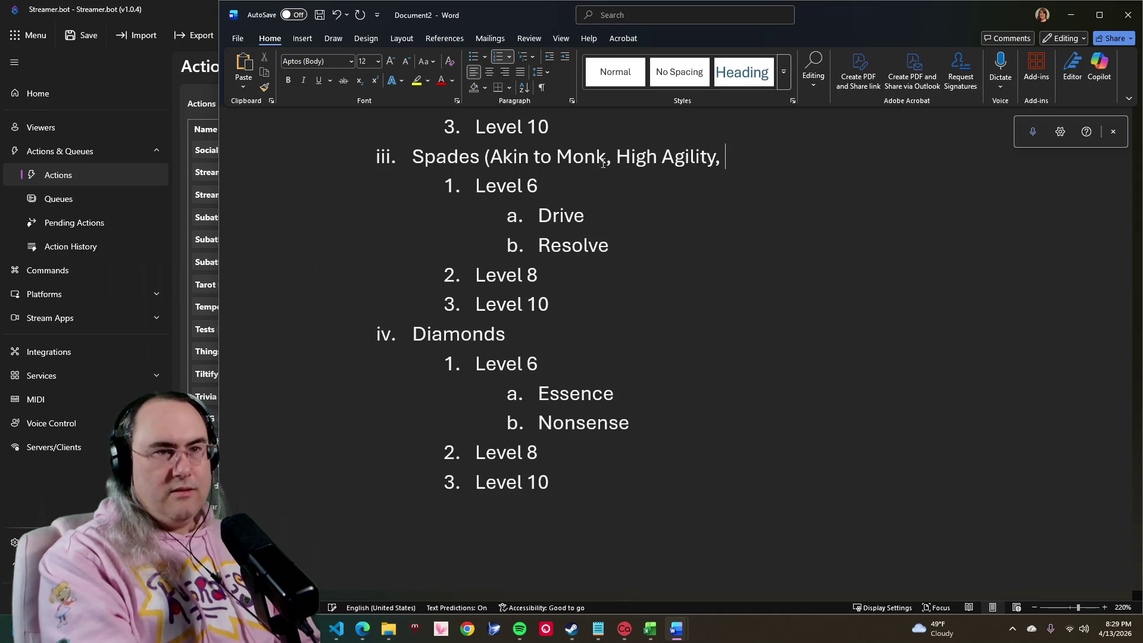
text(Rogu)
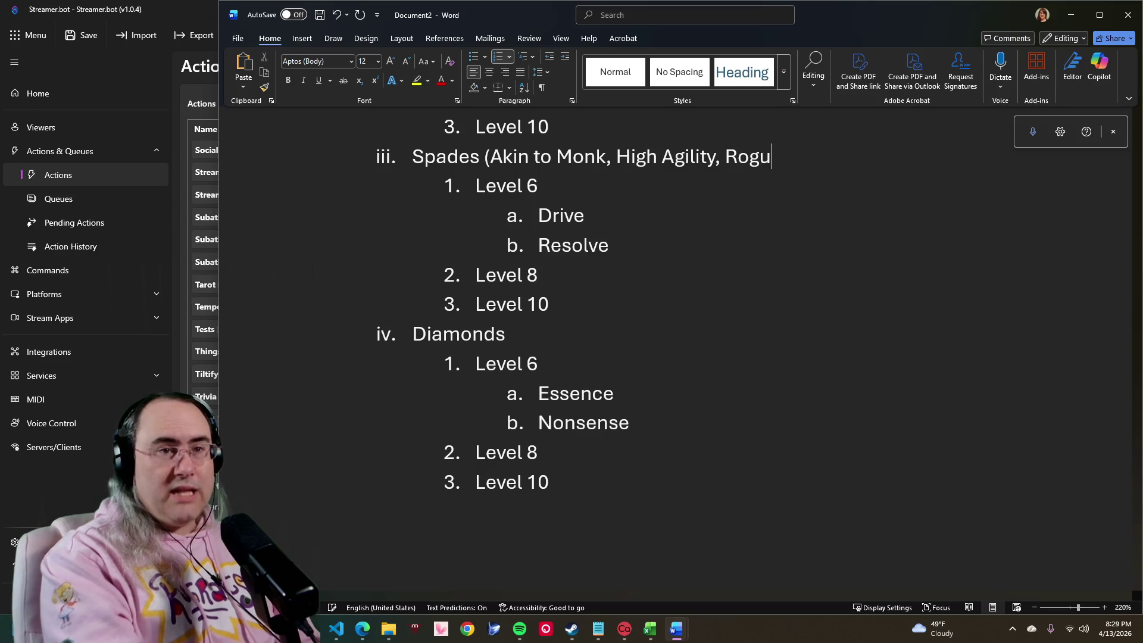
text(e)
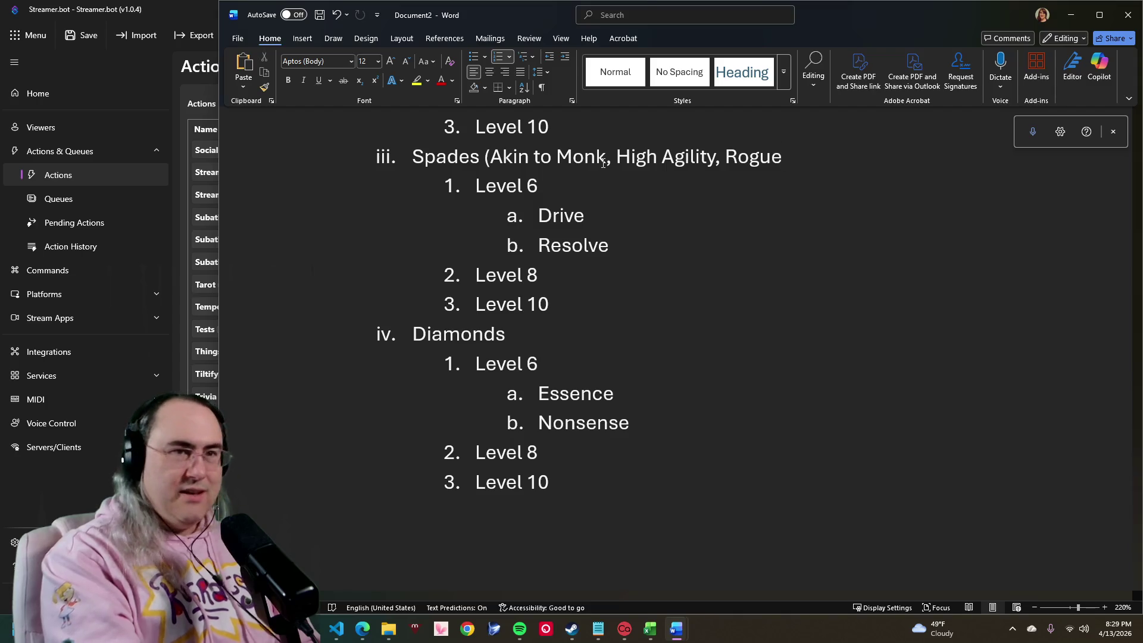
text())
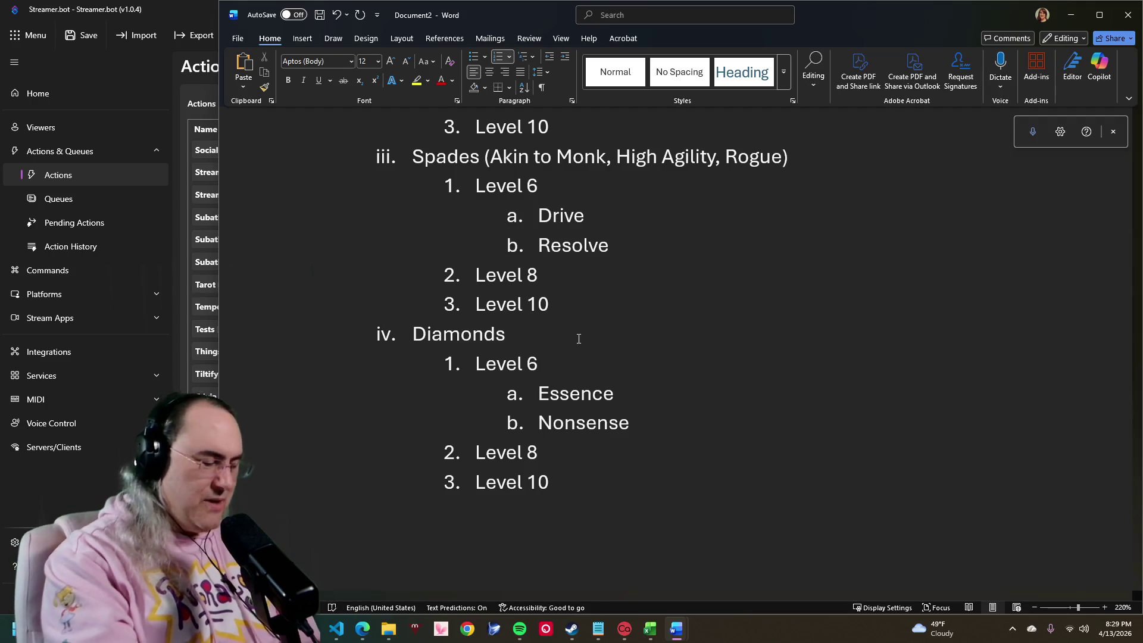
text((Akin to)
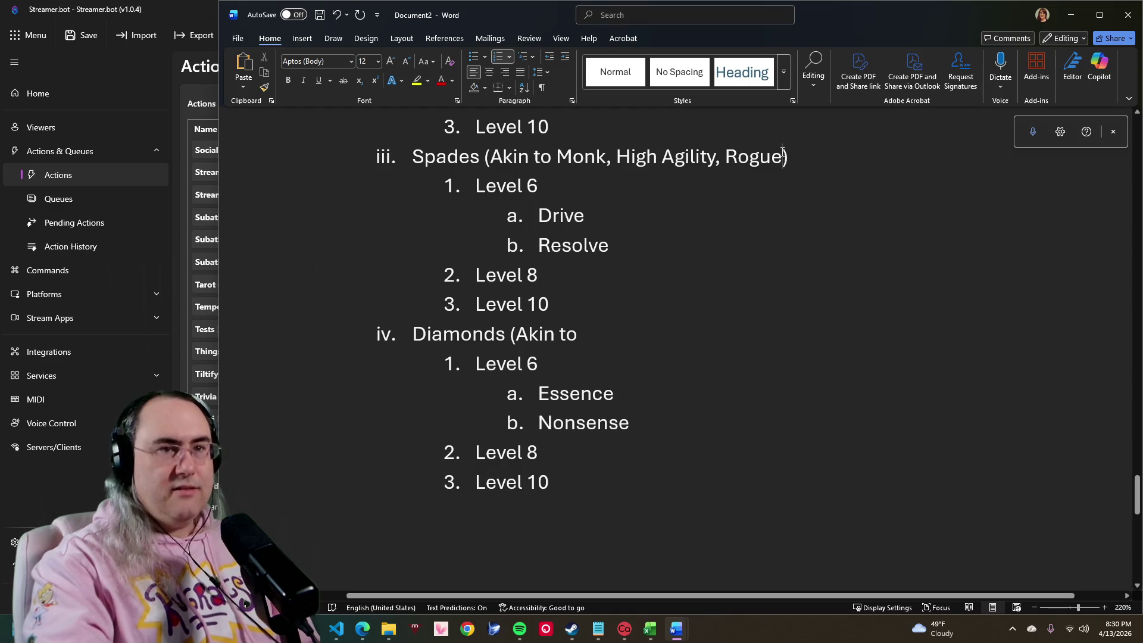
text(, )
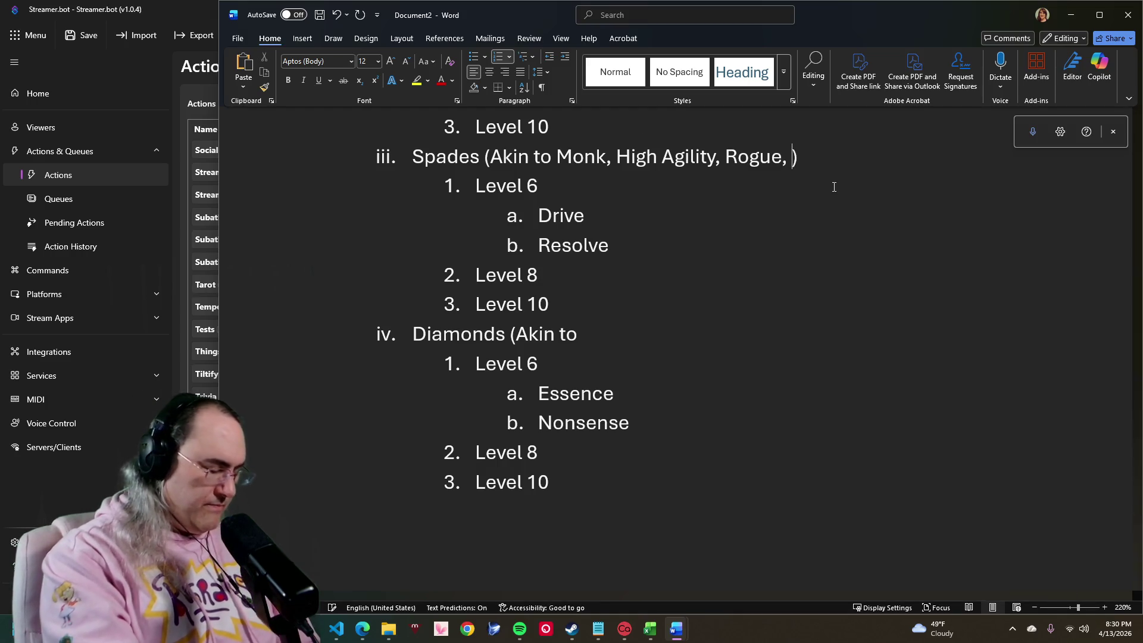
text(Tactiv)
key(BackSpace)
text(cia)
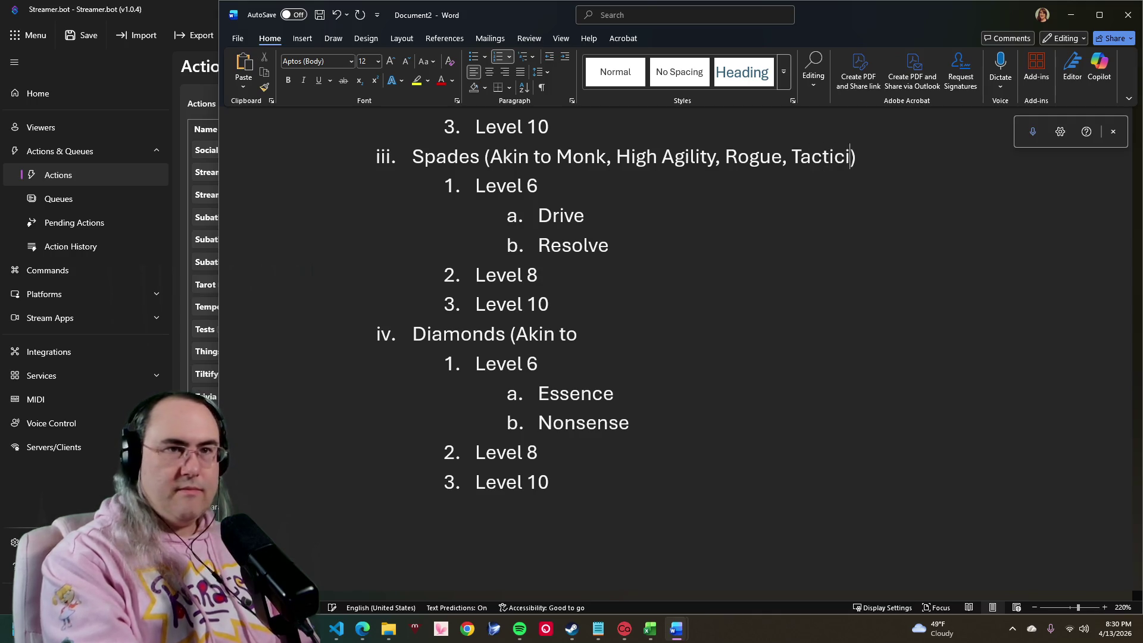
text(nm)
key(BackSpace)
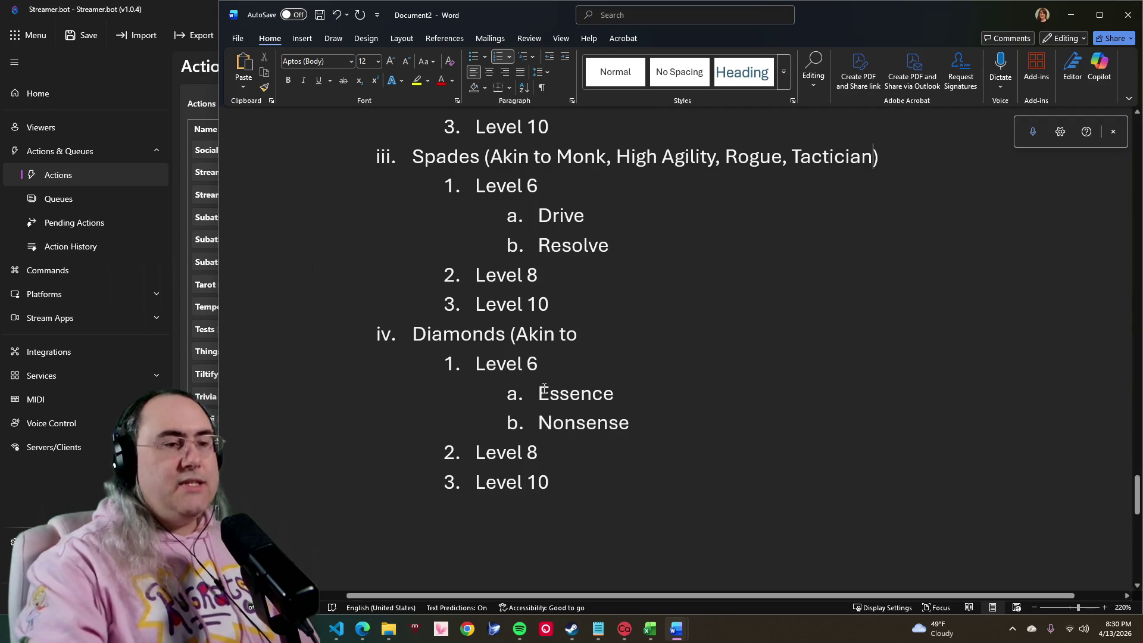
text(Al)
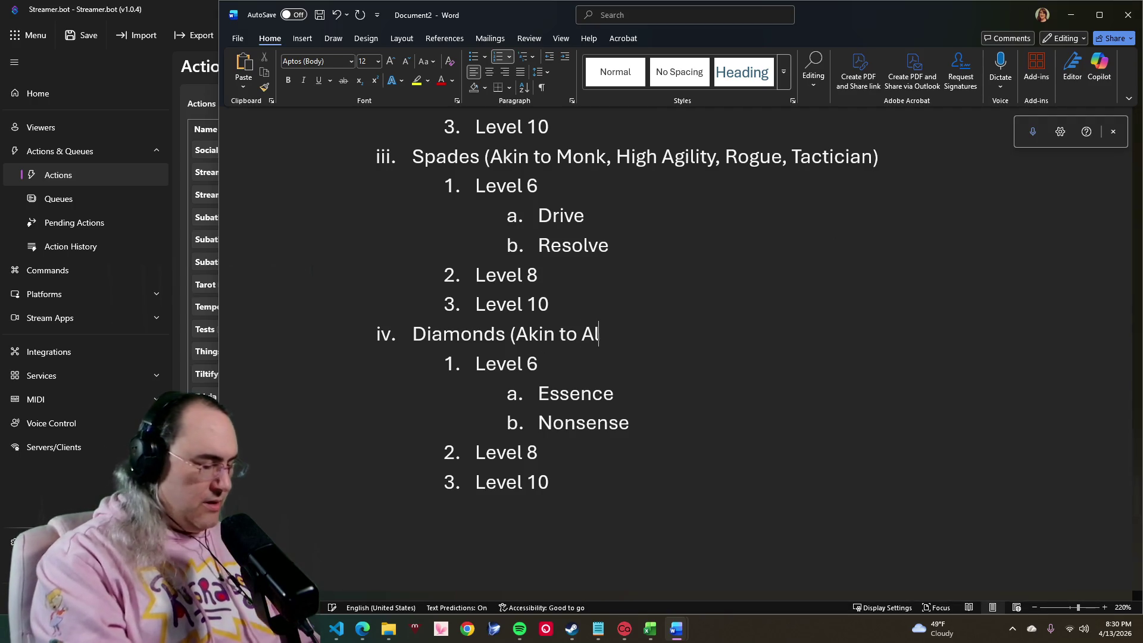
text(chemin)
Step: Add 'Alchemist, Wizard/Witch, Plane Shift' after 'Akin to' on the Diamonds line, correcting Alchemist
key(BackSpace)
text(st)
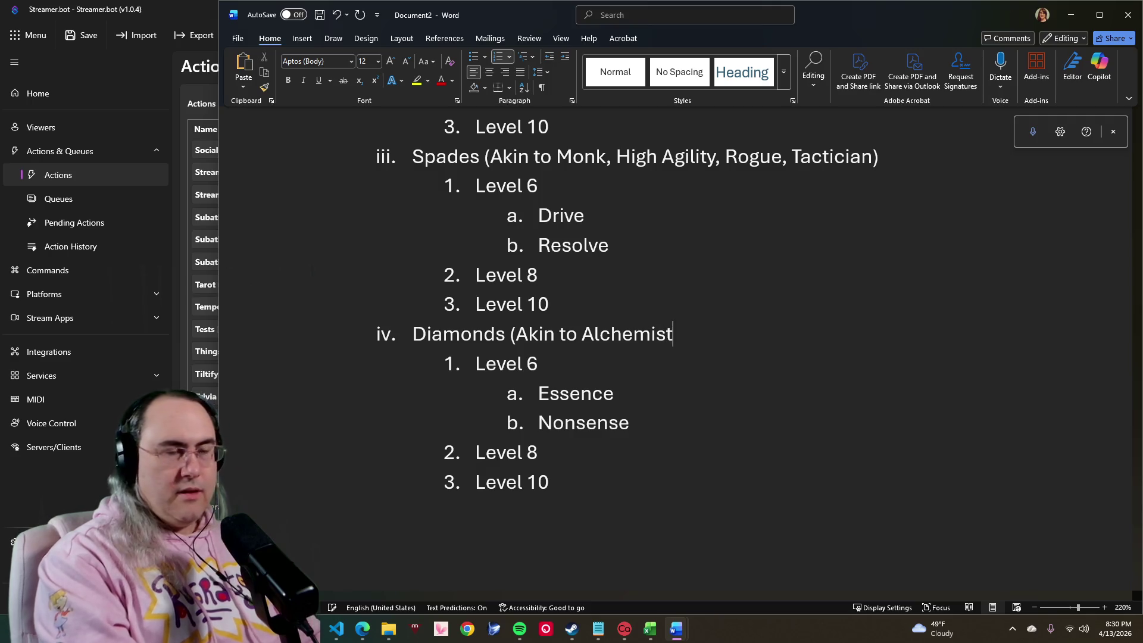
text(, Wi)
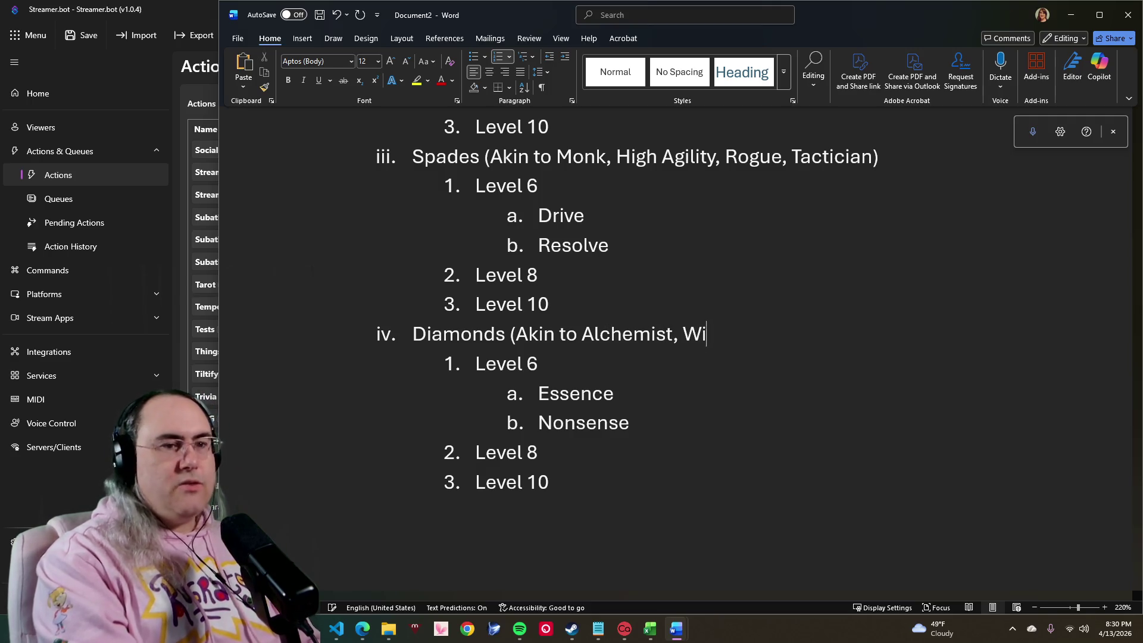
text(zard)
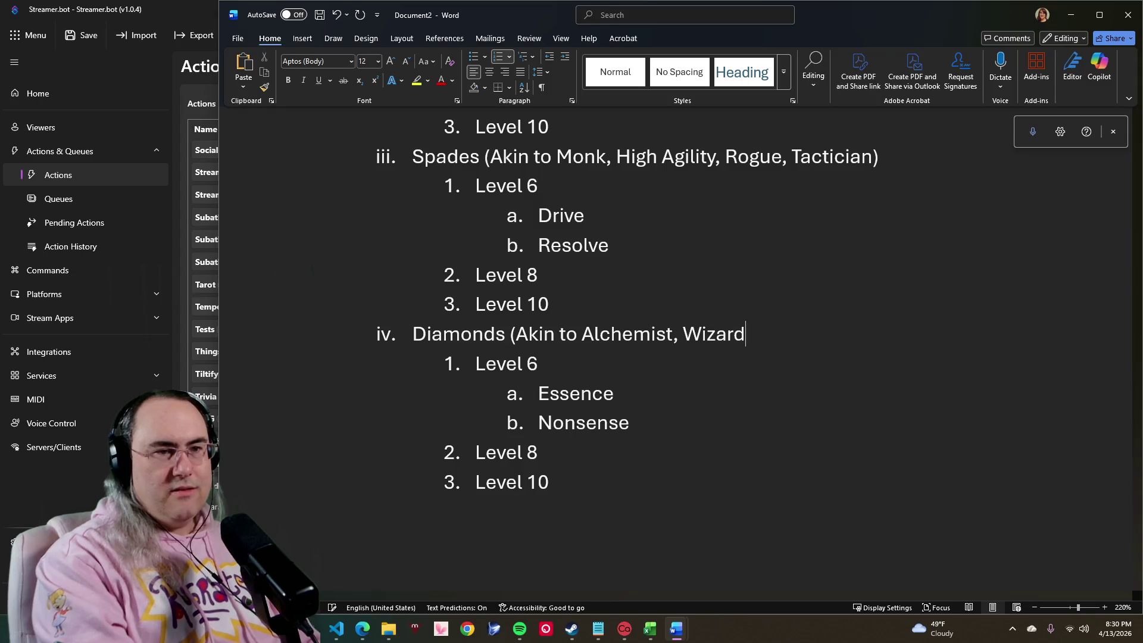
text(/Wit)
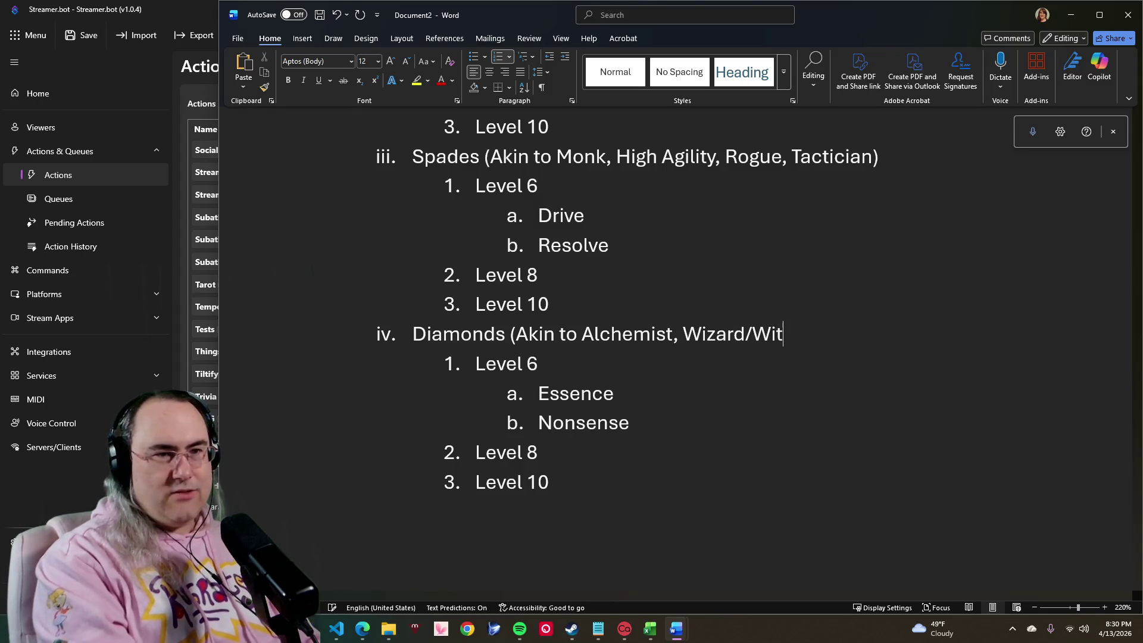
text(ch, Plane)
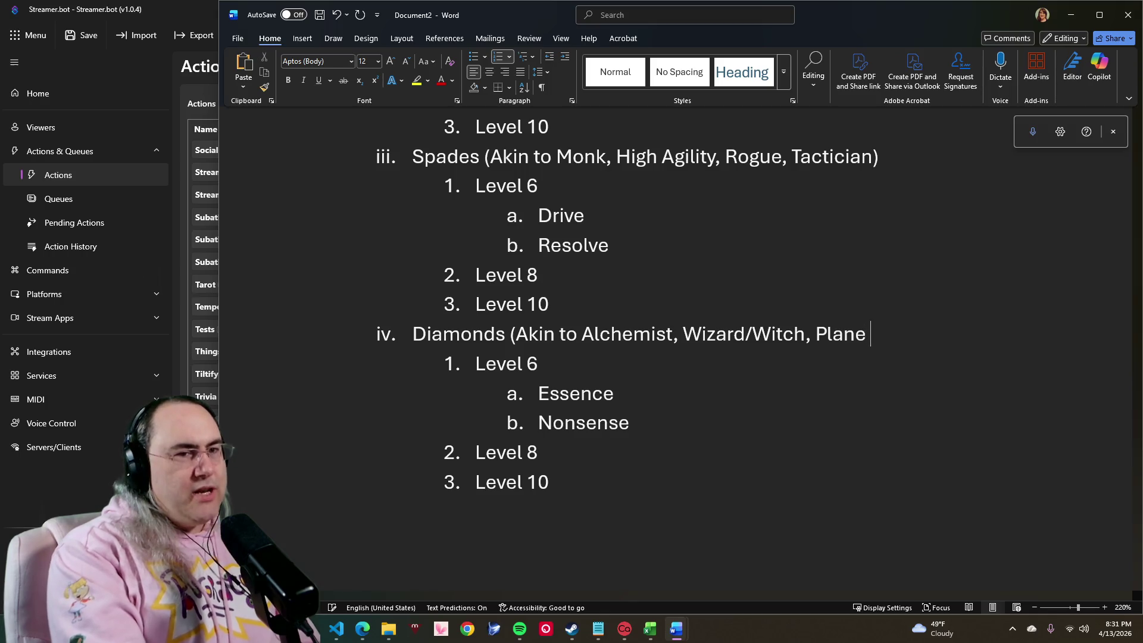
text(Shift)
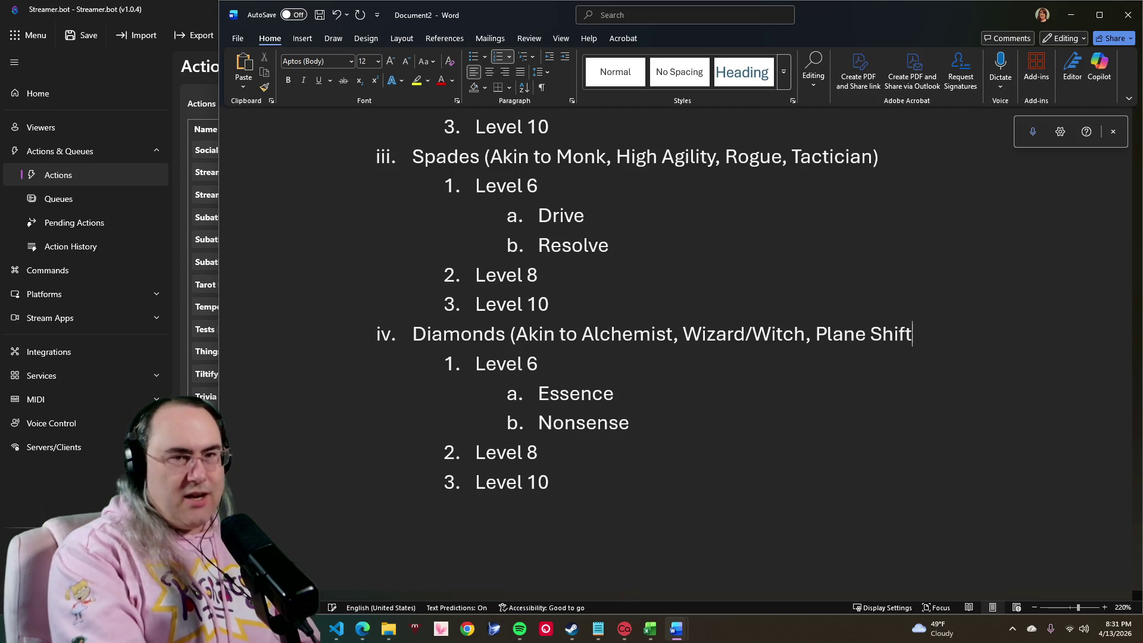
text(er()
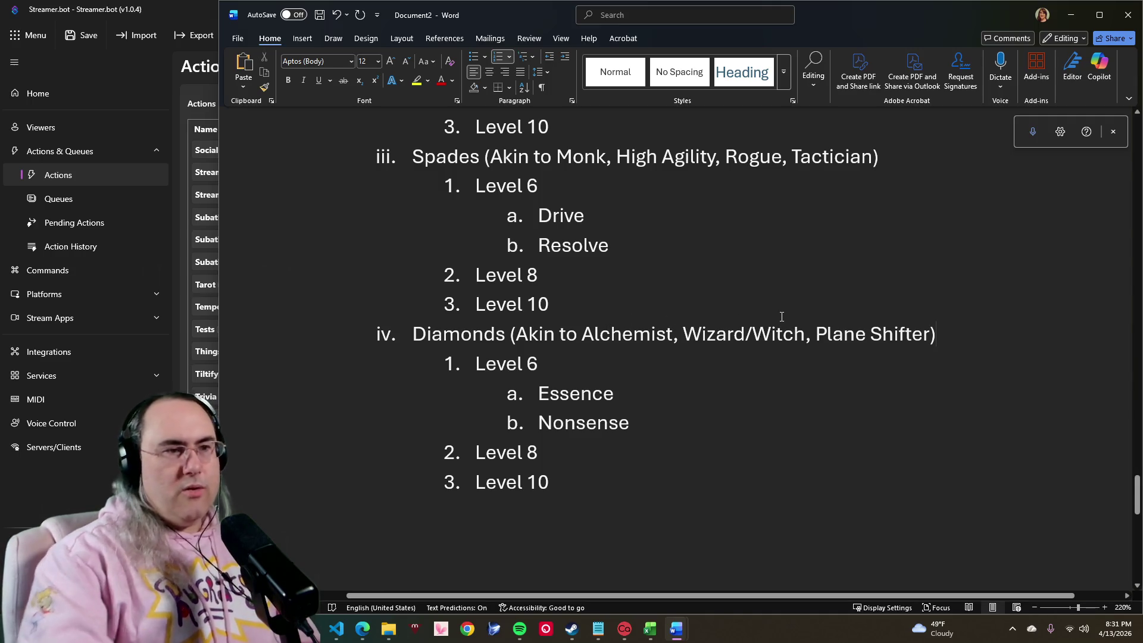
Step: Close Diamonds with 'Plane Shifter)' and add sub-item '0 - Ability to move zones faster' above Level 6
key(Return)
key(Tab)
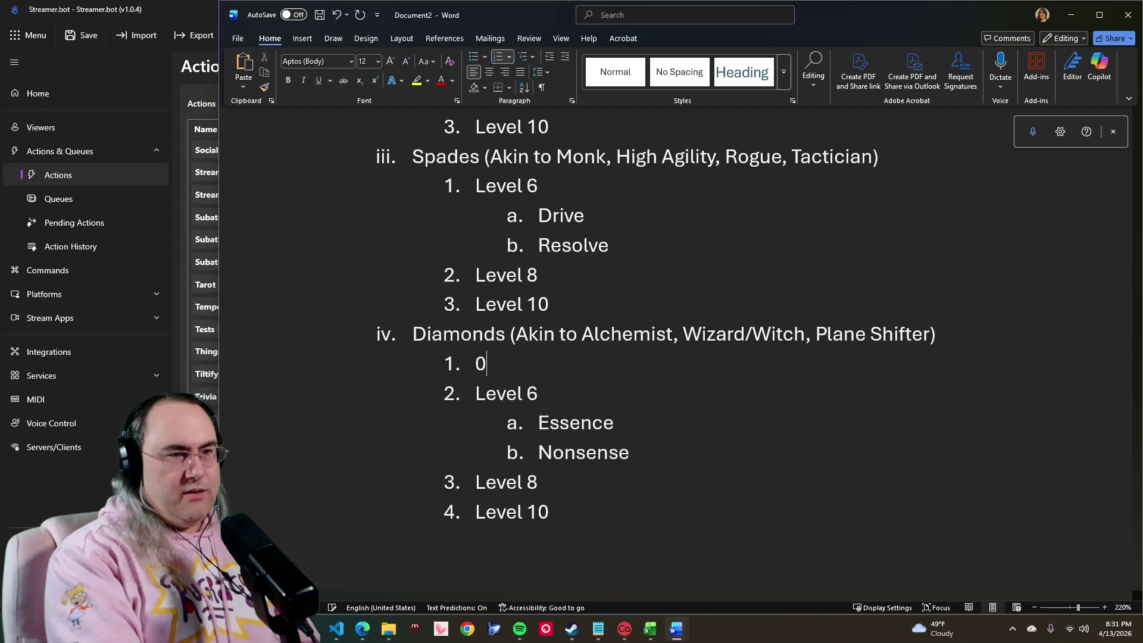
text(0 - )
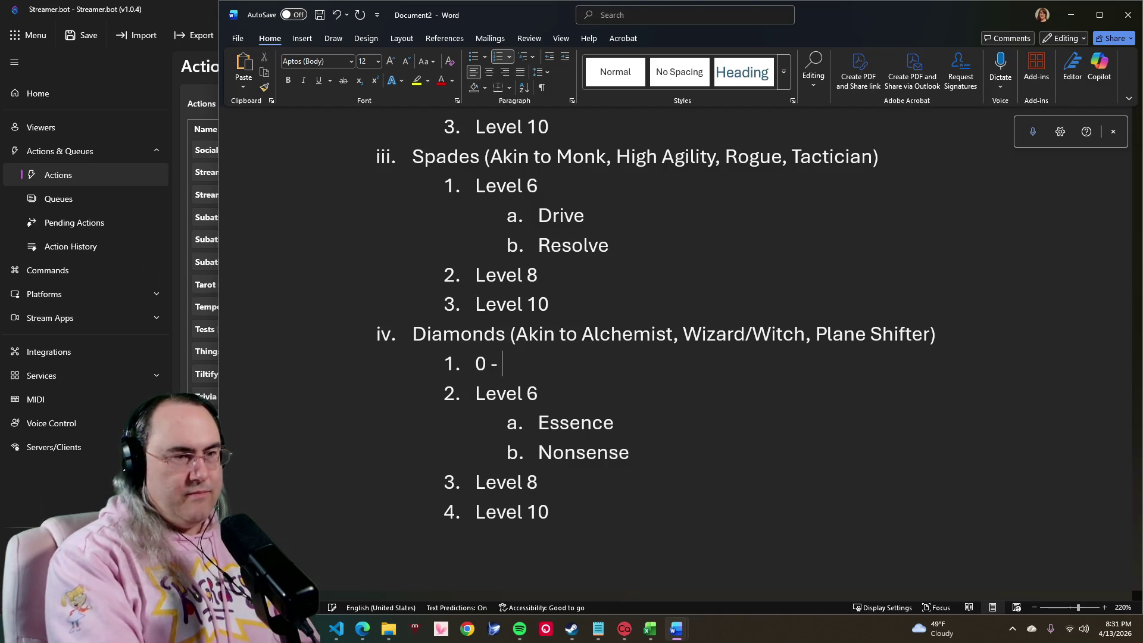
text(Abil)
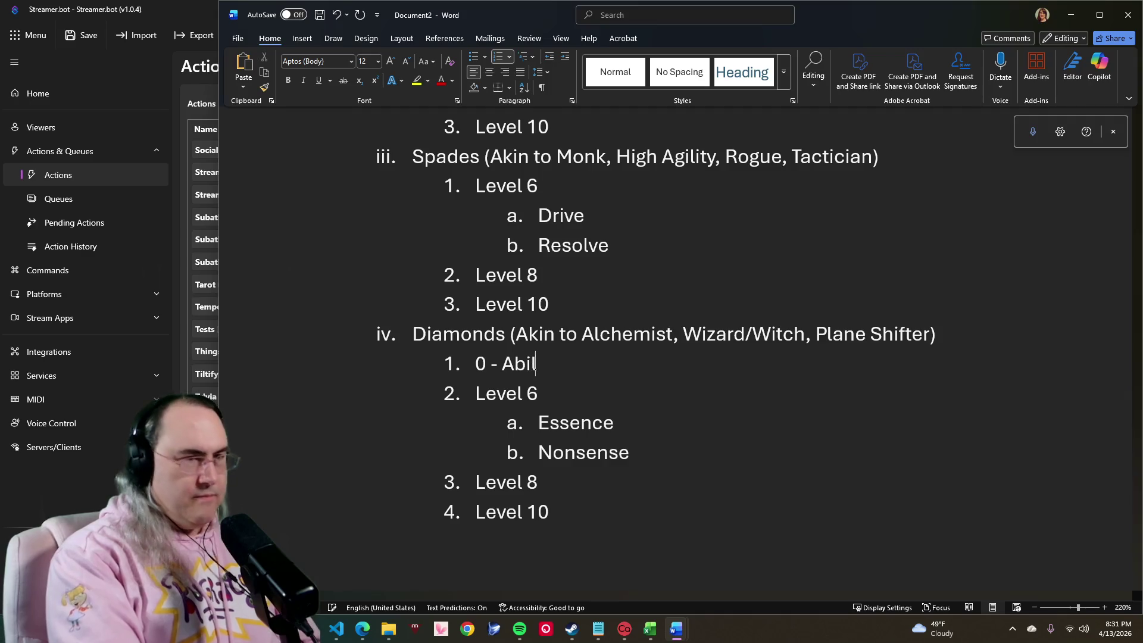
text(ity to mo)
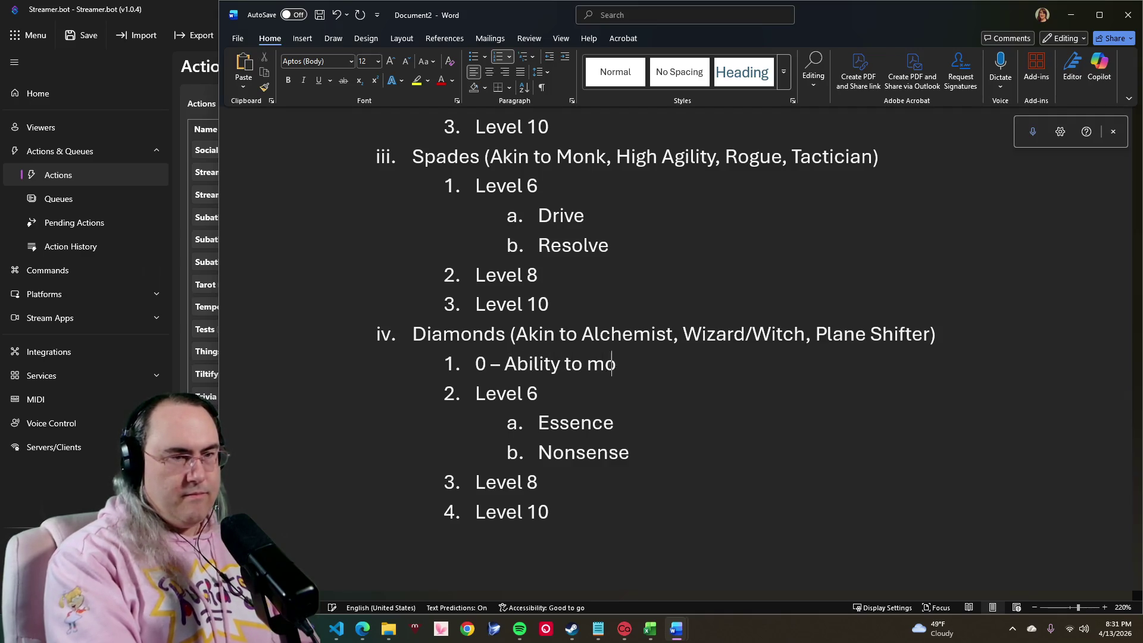
text(ve z)
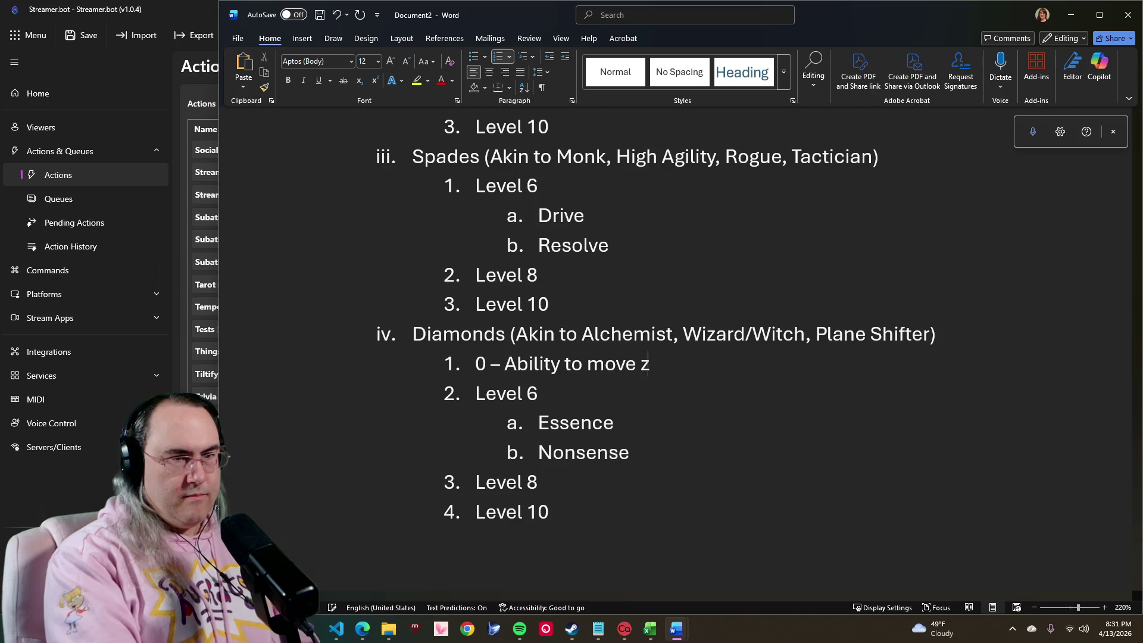
text(ones fa)
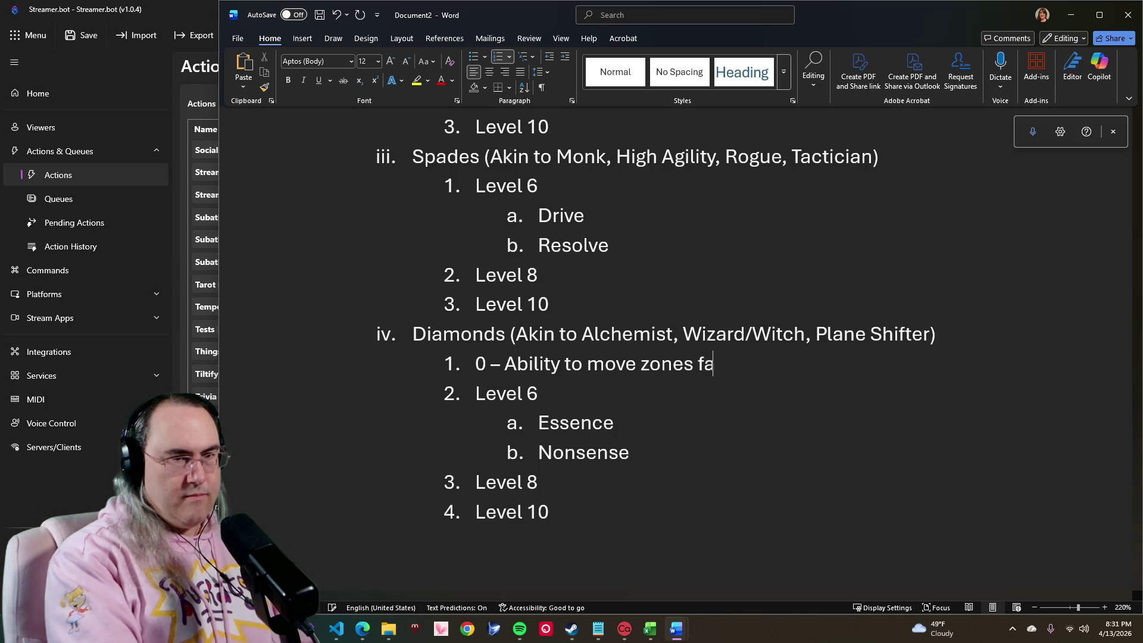
text(ster)
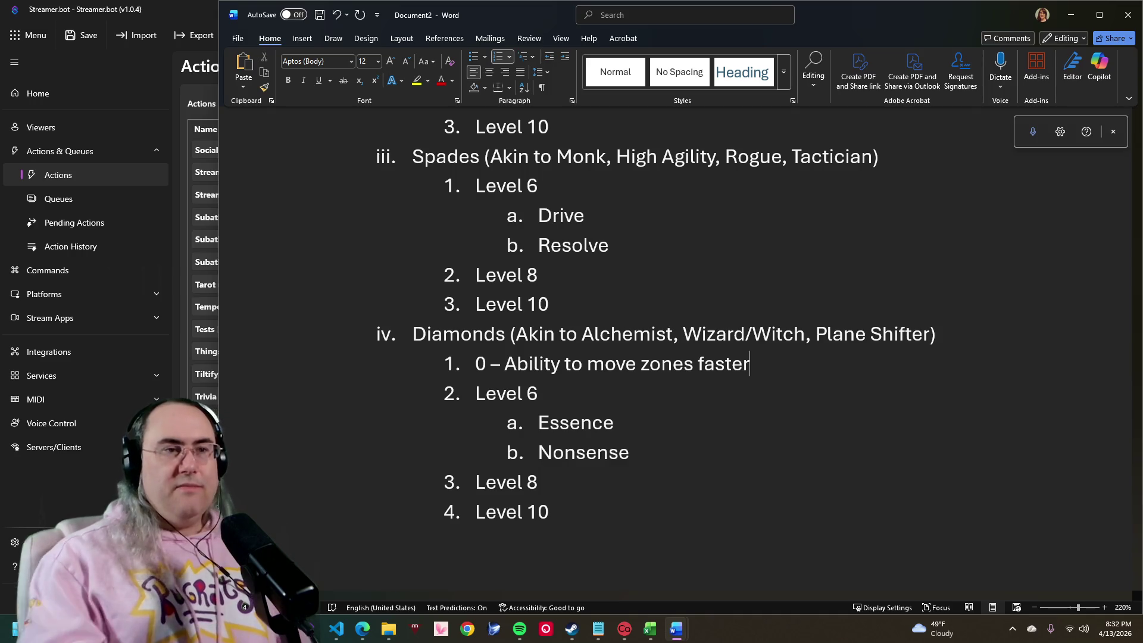
scroll(714, 358, up, 5)
scroll(782, 313, up, 3)
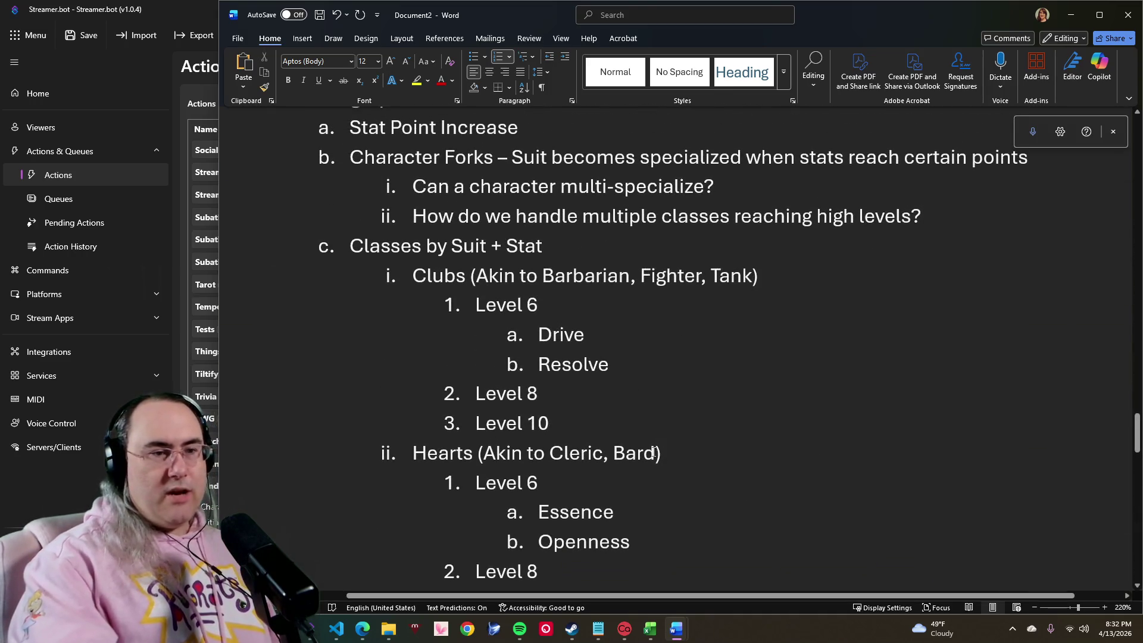
click(657, 453)
text(, )
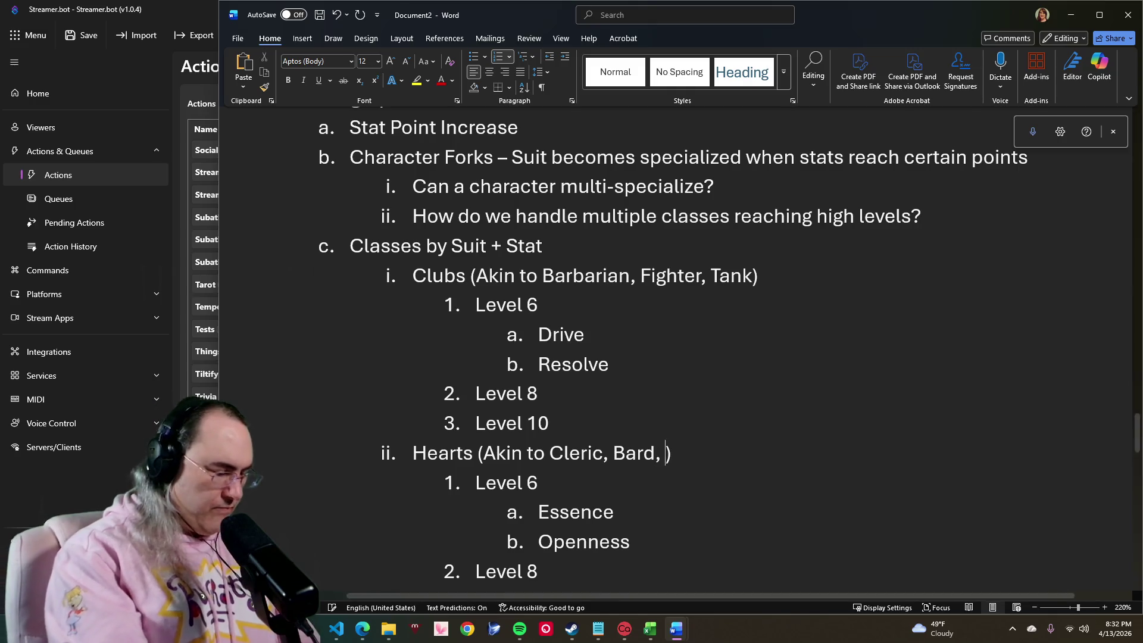
text(Druid)
key(Return)
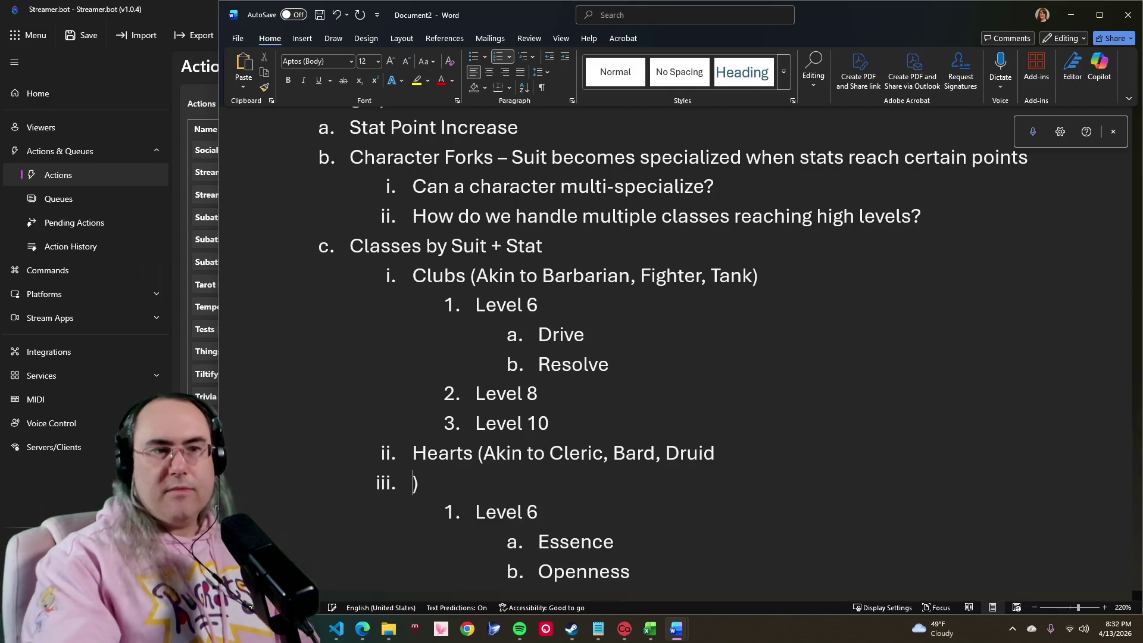
key(BackSpace)
key(BackSpace)
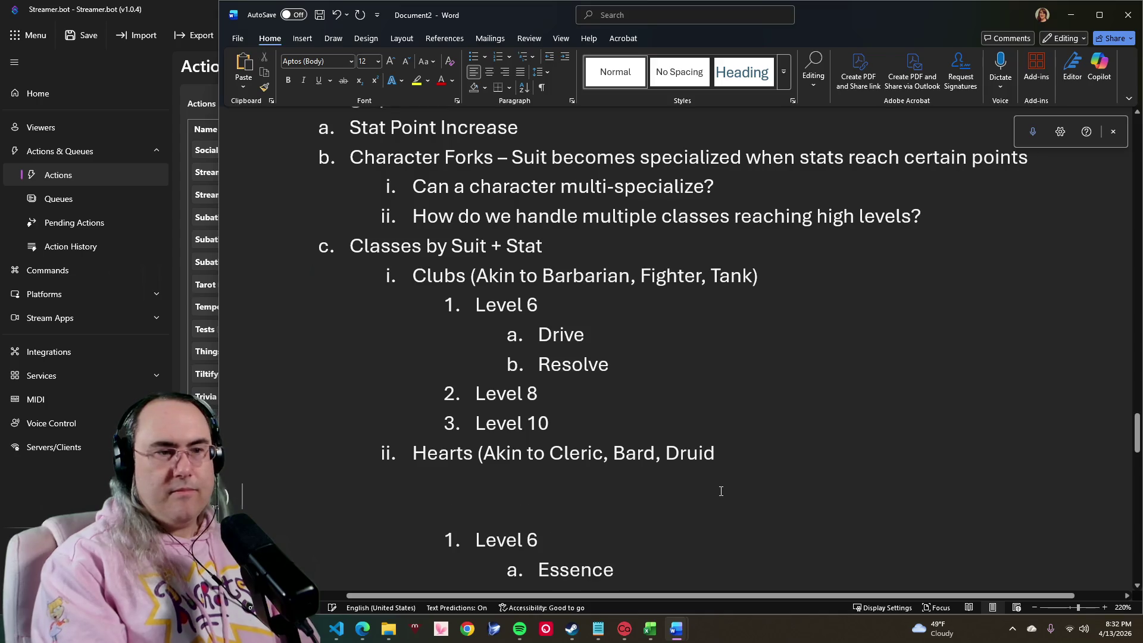
key(BackSpace)
scroll(717, 500, down, 3)
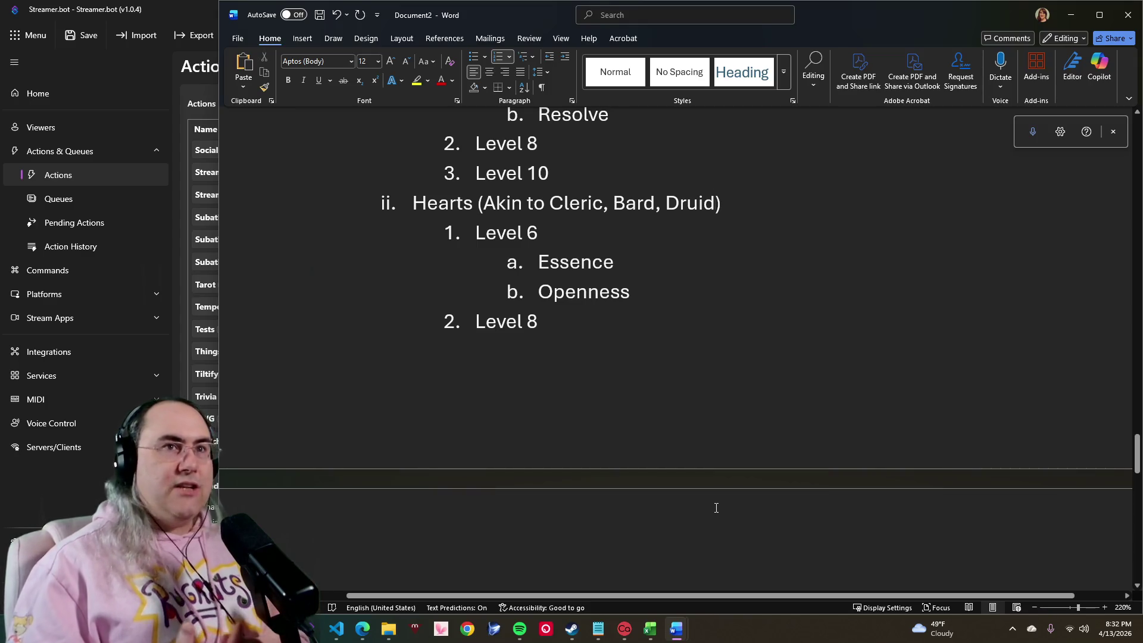
scroll(714, 506, down, 3)
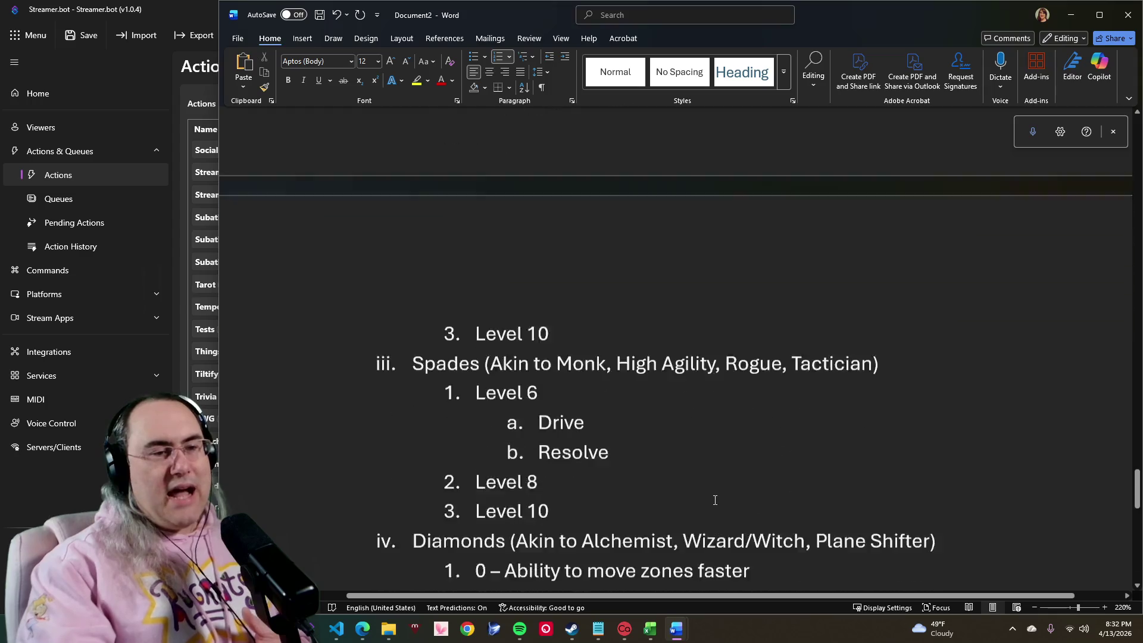
scroll(715, 500, down, 2)
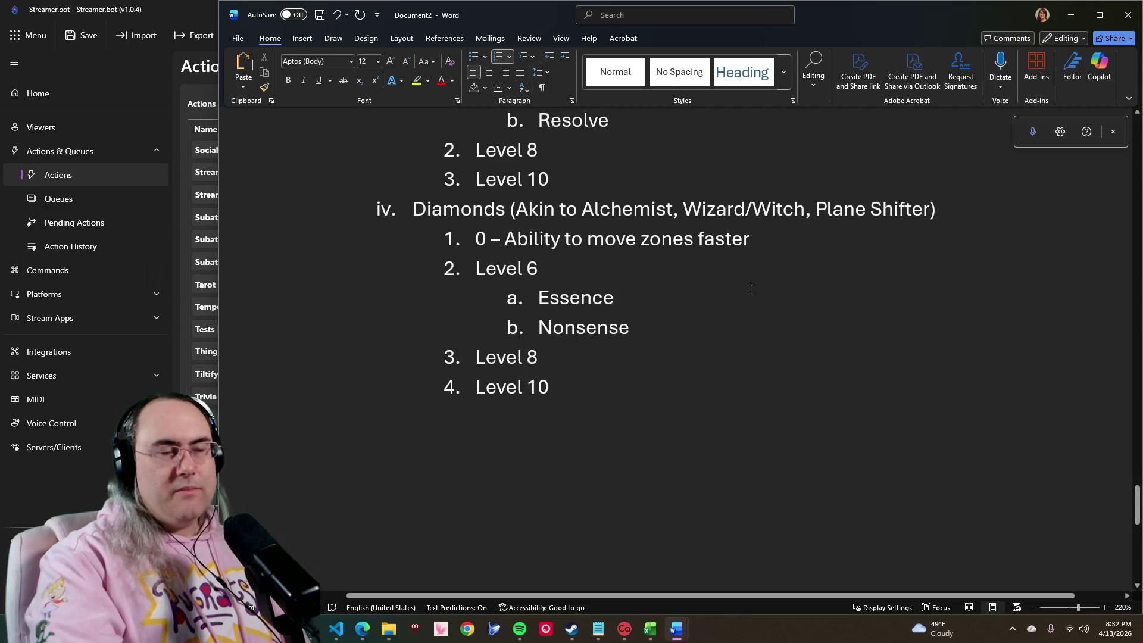
drag(762, 236, 1126, 234)
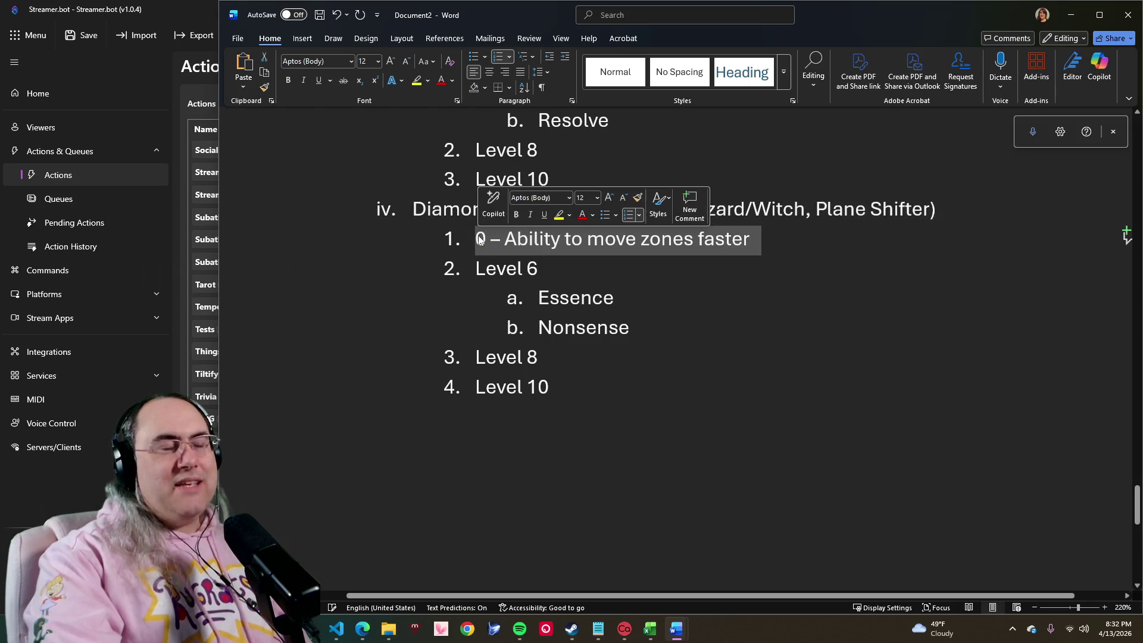
click(505, 240)
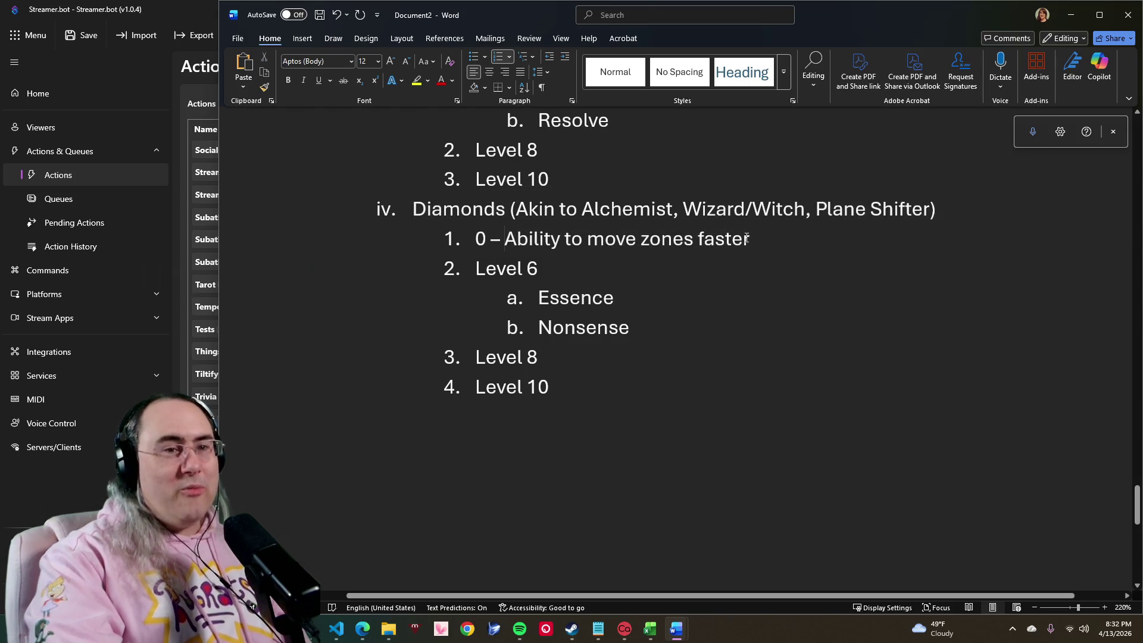
drag(746, 236, 505, 238)
key(Left)
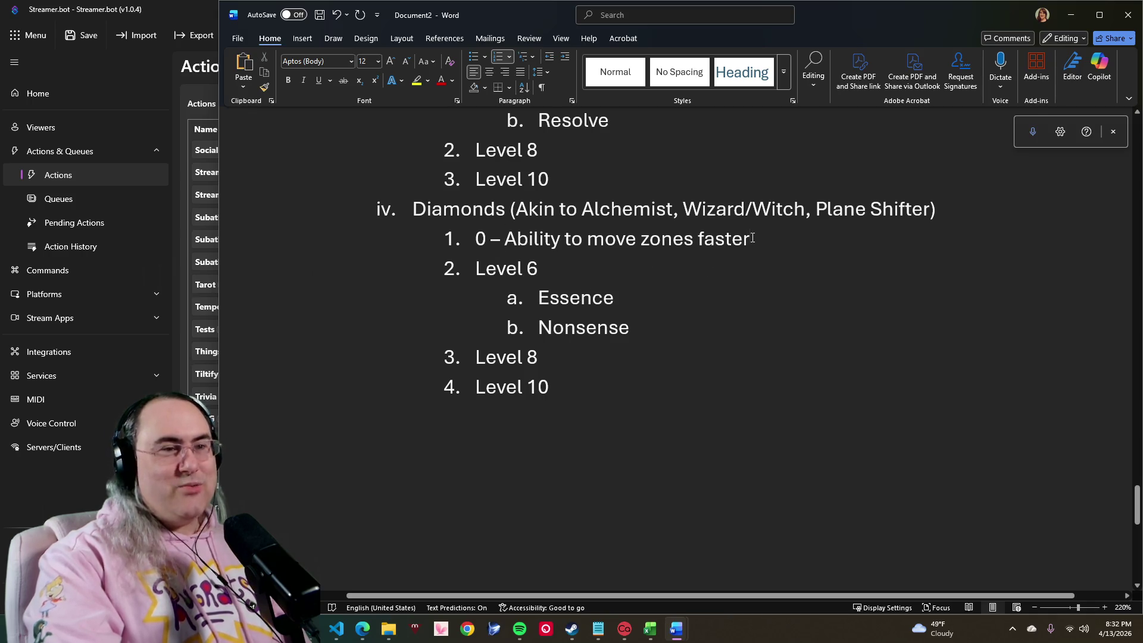
drag(750, 238, 510, 234)
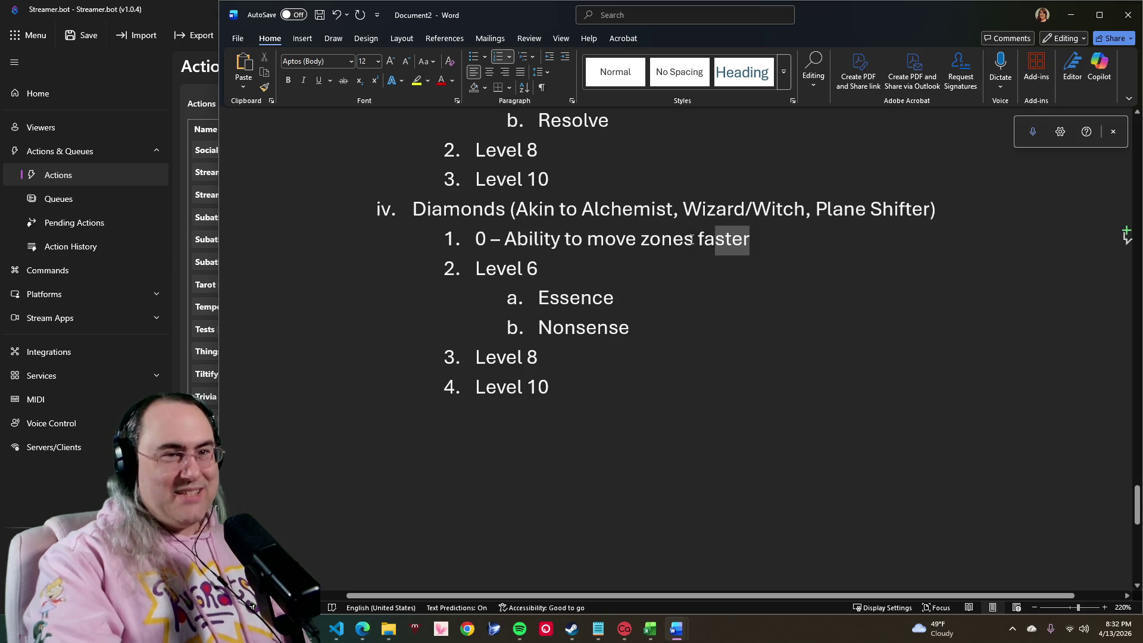
click(520, 244)
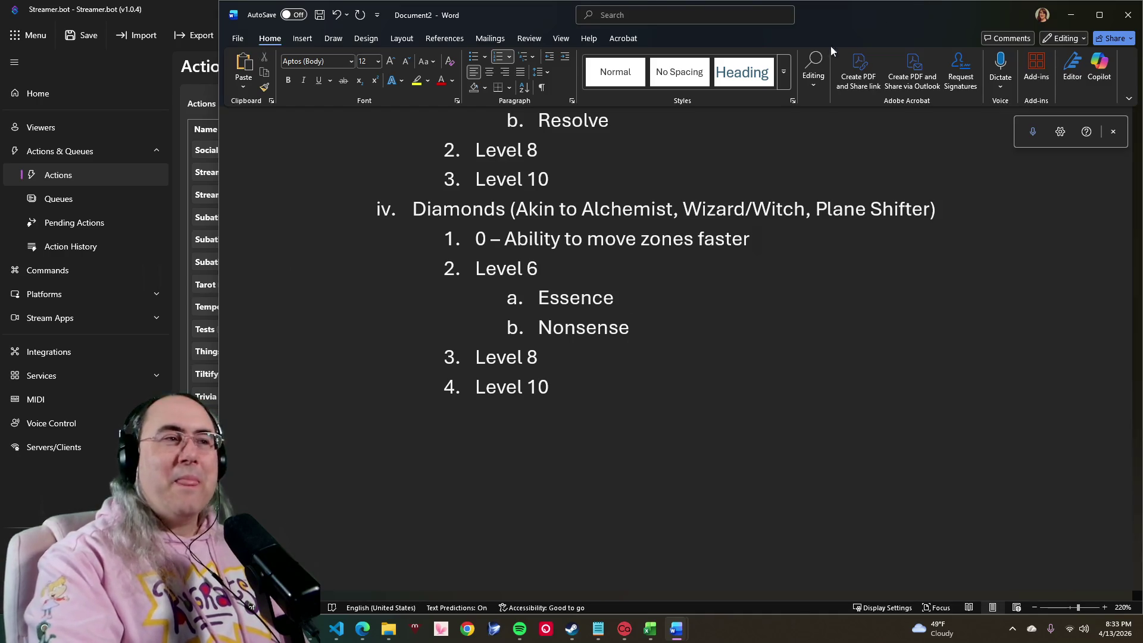
scroll(614, 286, up, 5)
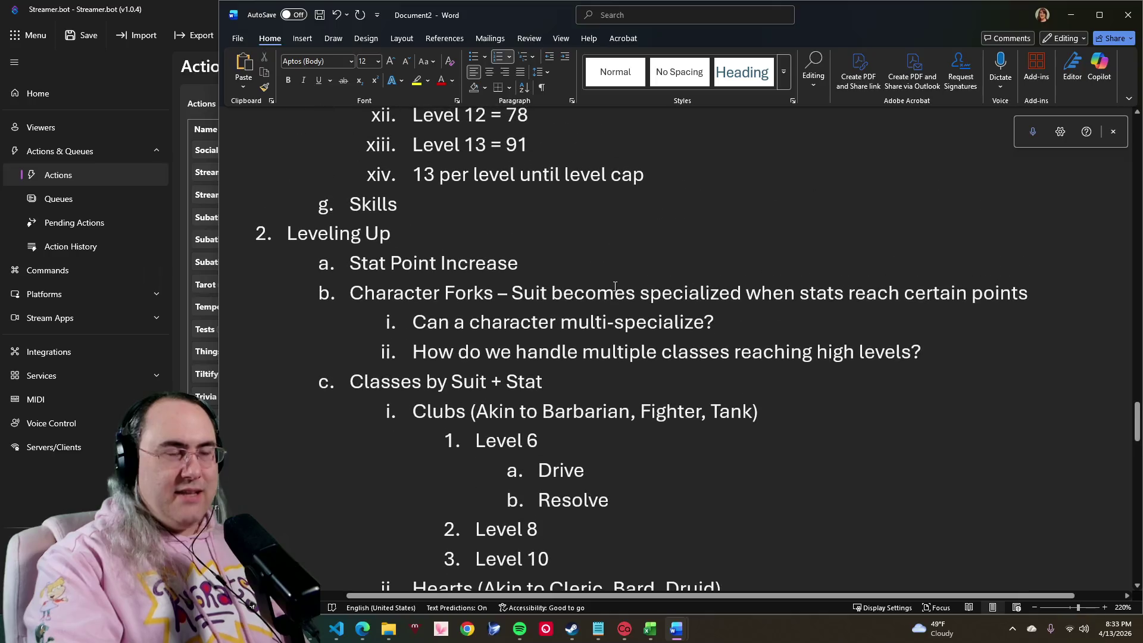
scroll(608, 302, down, 1)
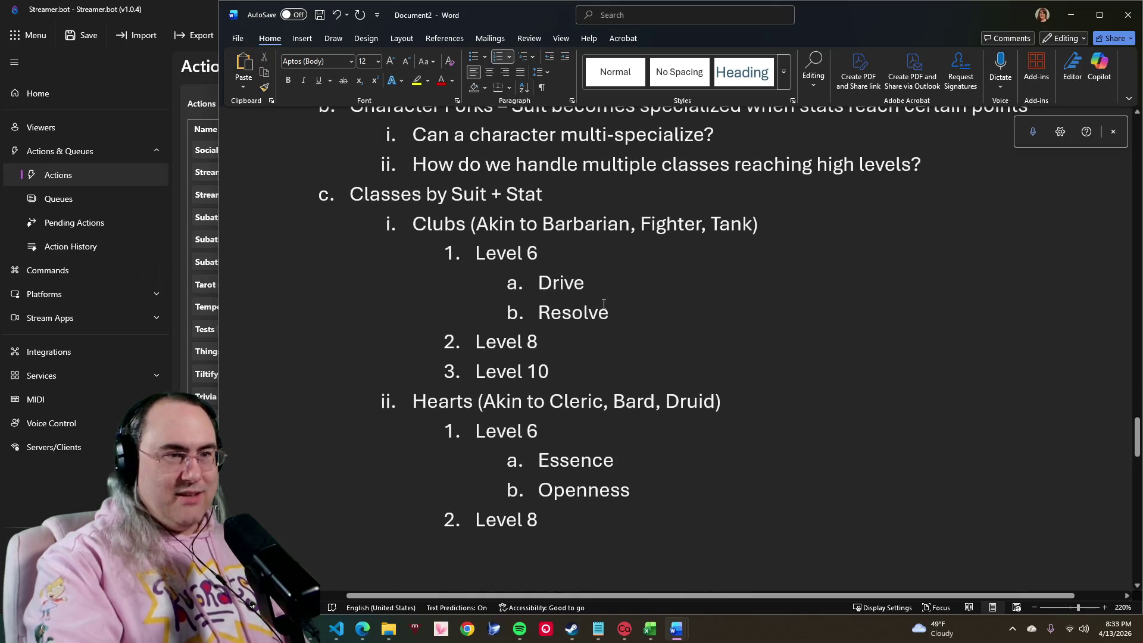
click(185, 10)
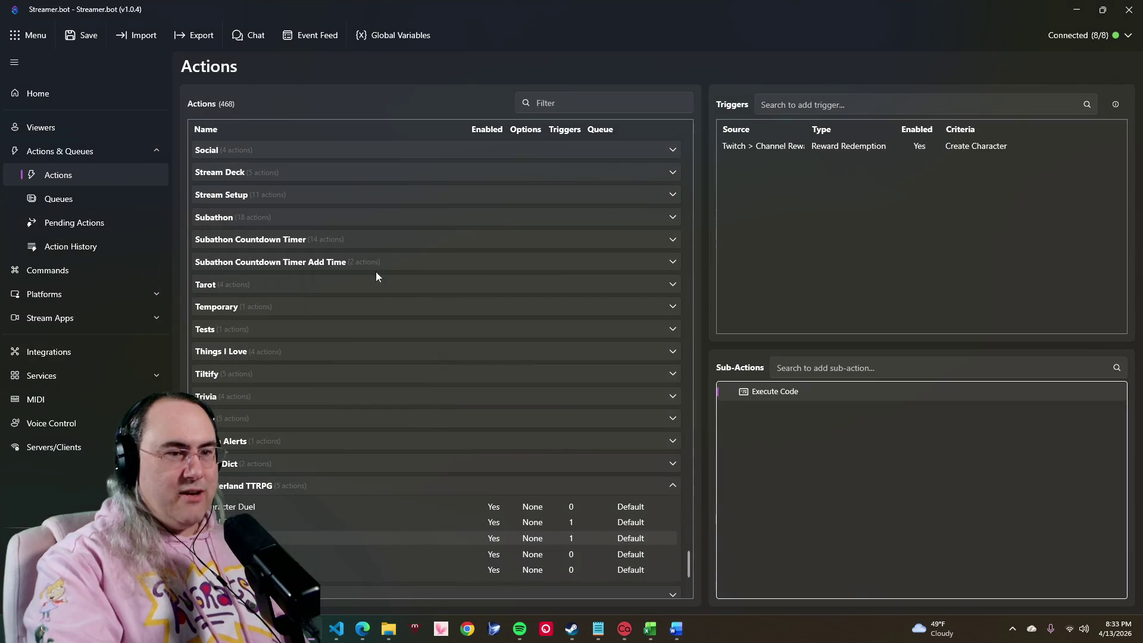
Step: Select the !setsuit action and bring up its Execute Code sub-action's C# code
click(313, 522)
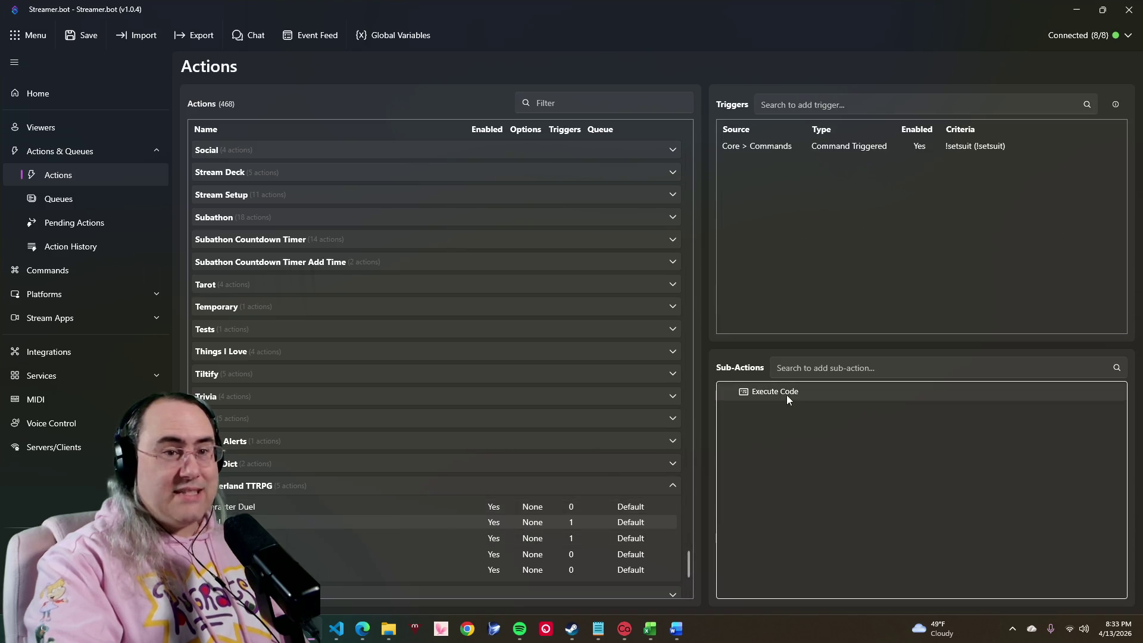
double_click(787, 395)
scroll(480, 371, down, 5)
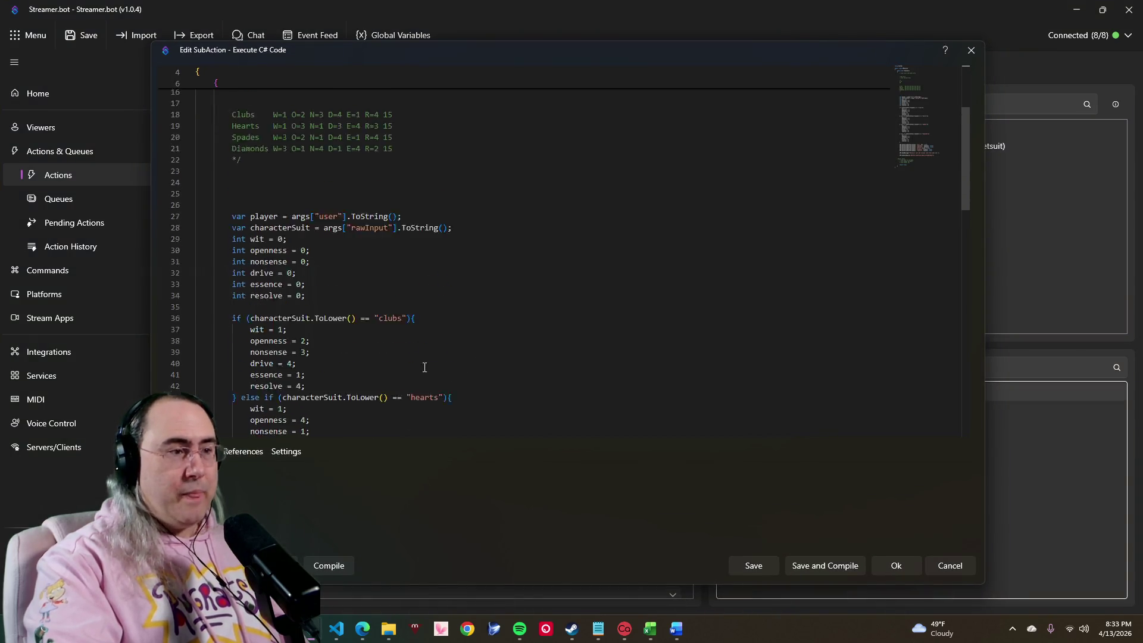
scroll(376, 332, down, 3)
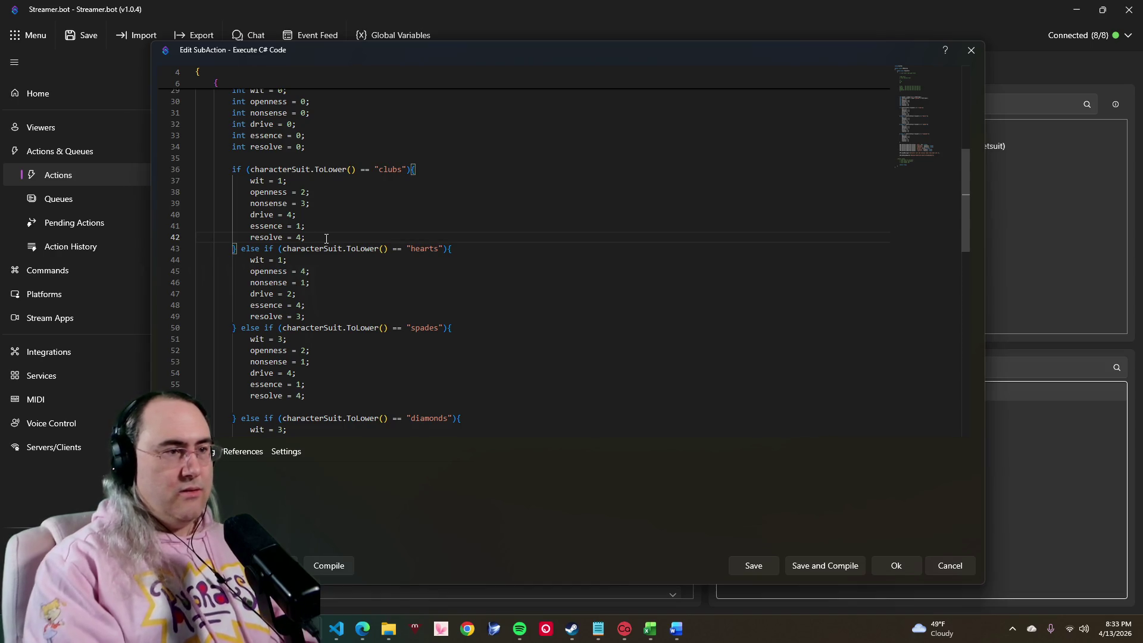
Step: Add 'hp = 1;' after the resolve assignment in the clubs and hearts blocks
key(Return)
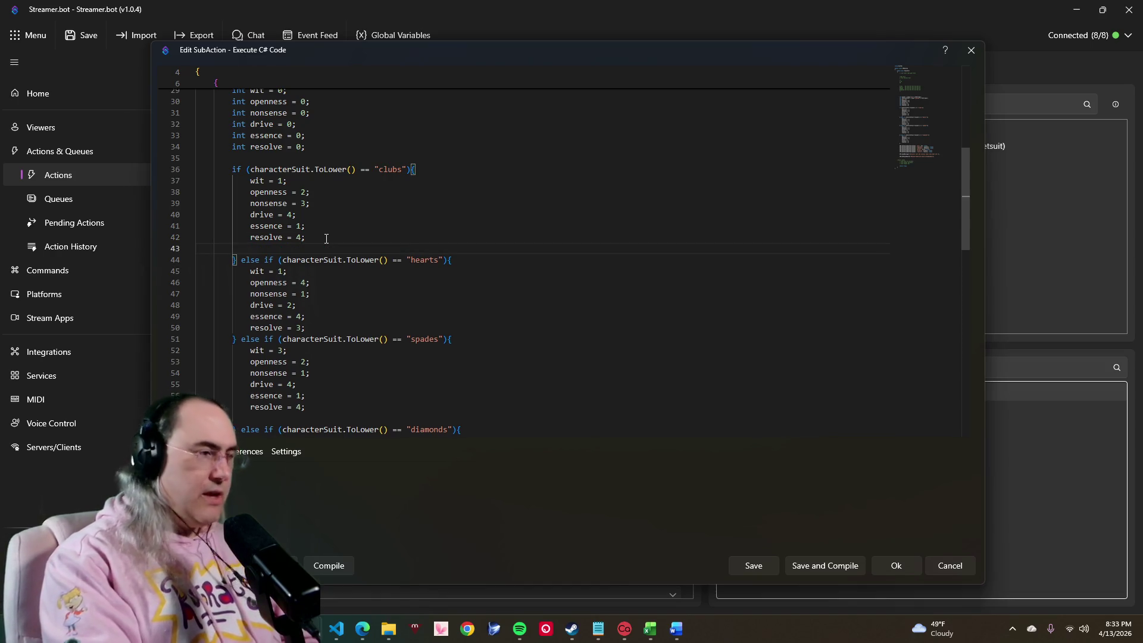
text(hu)
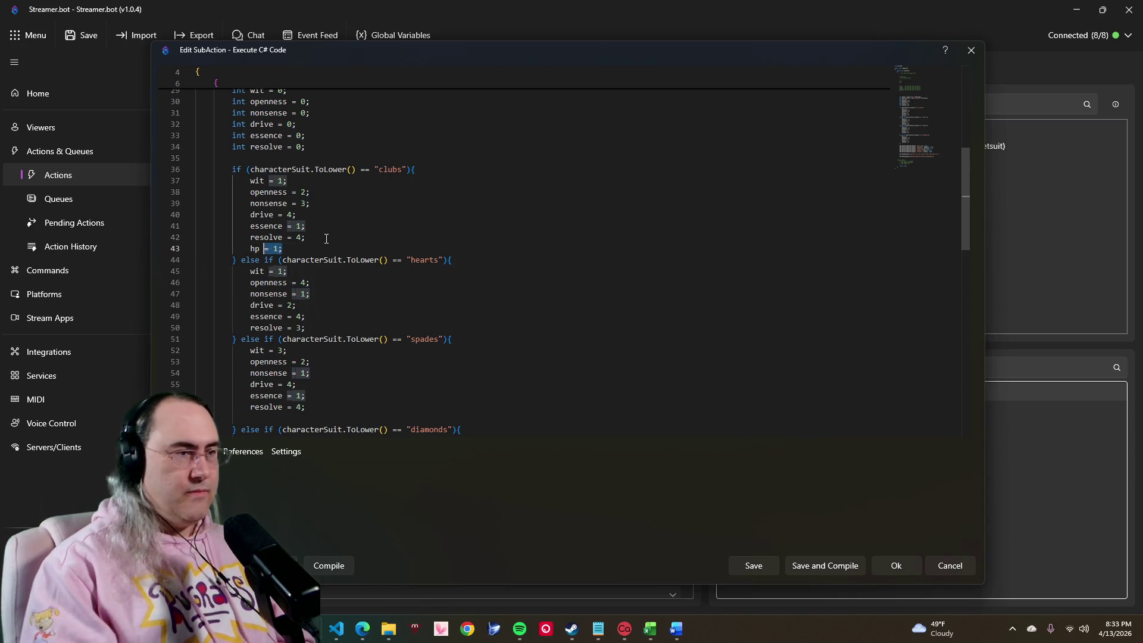
key(shift+Left)
key(shift+Left)
key(shift+Left)
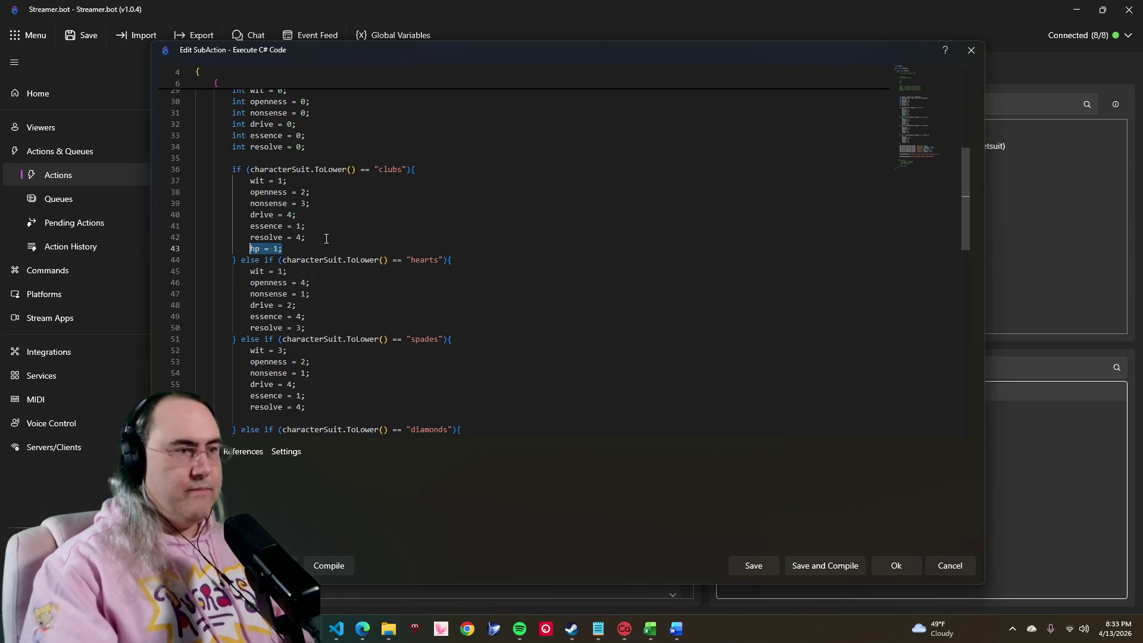
click(331, 334)
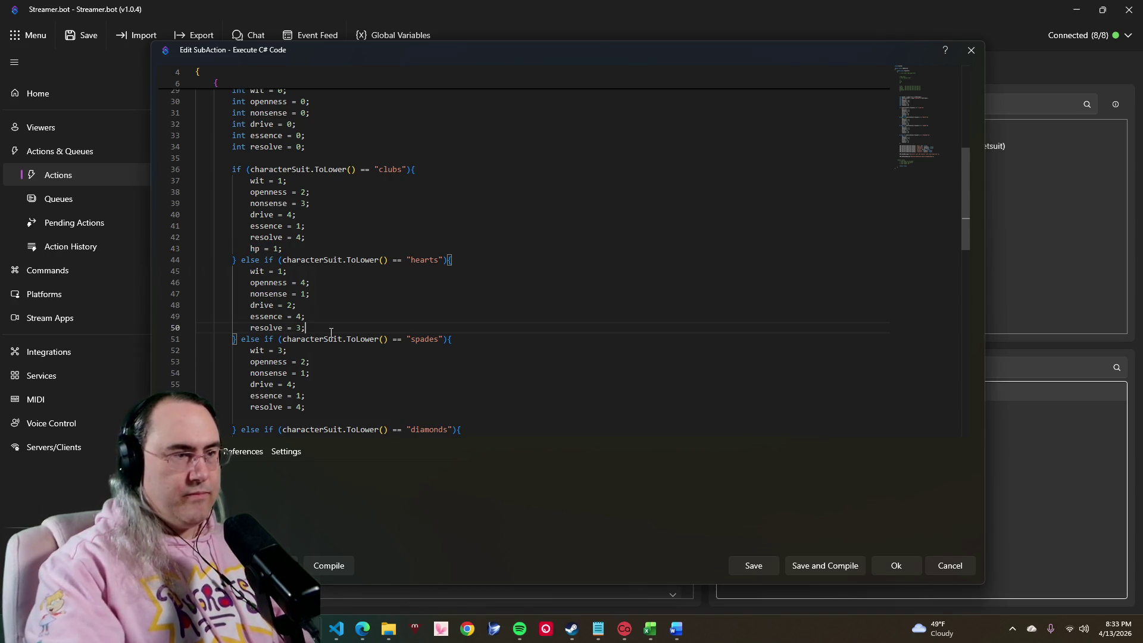
key(Return)
text(hp = 1;)
scroll(330, 334, down, 2)
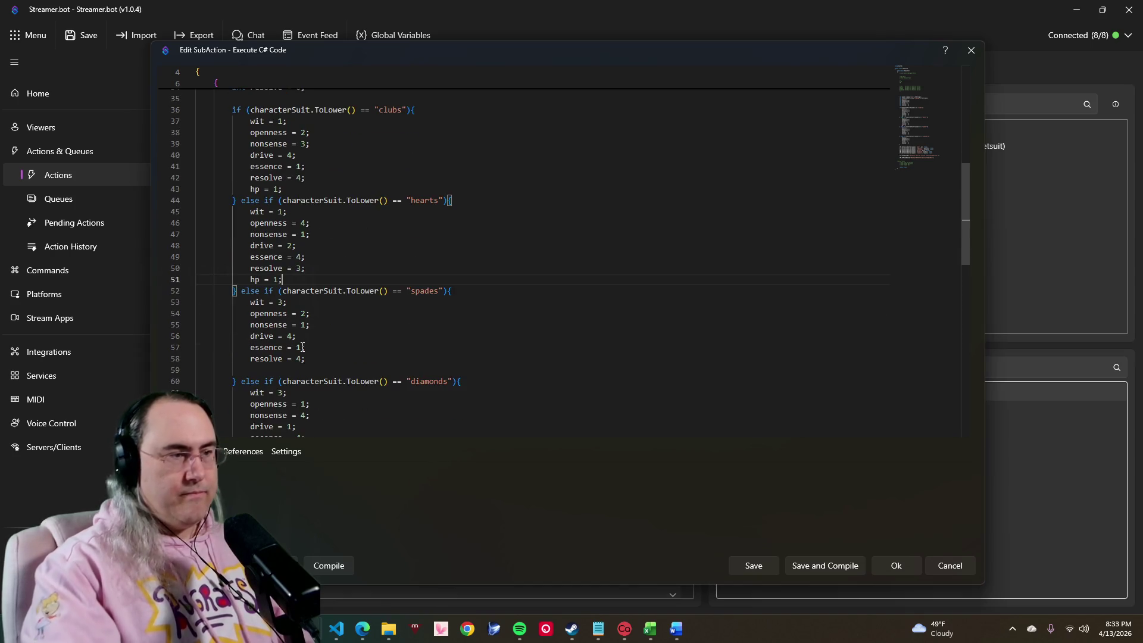
Step: Add the same 'hp = 1;' line to the spades and diamonds blocks
click(299, 369)
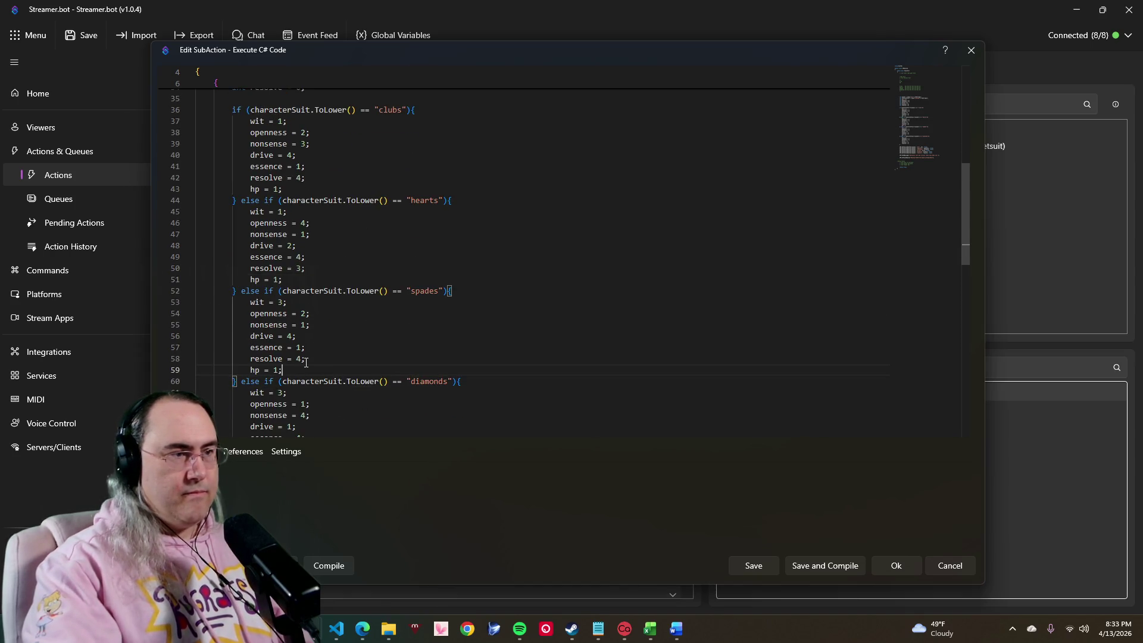
scroll(306, 361, down, 2)
scroll(321, 327, down, 2)
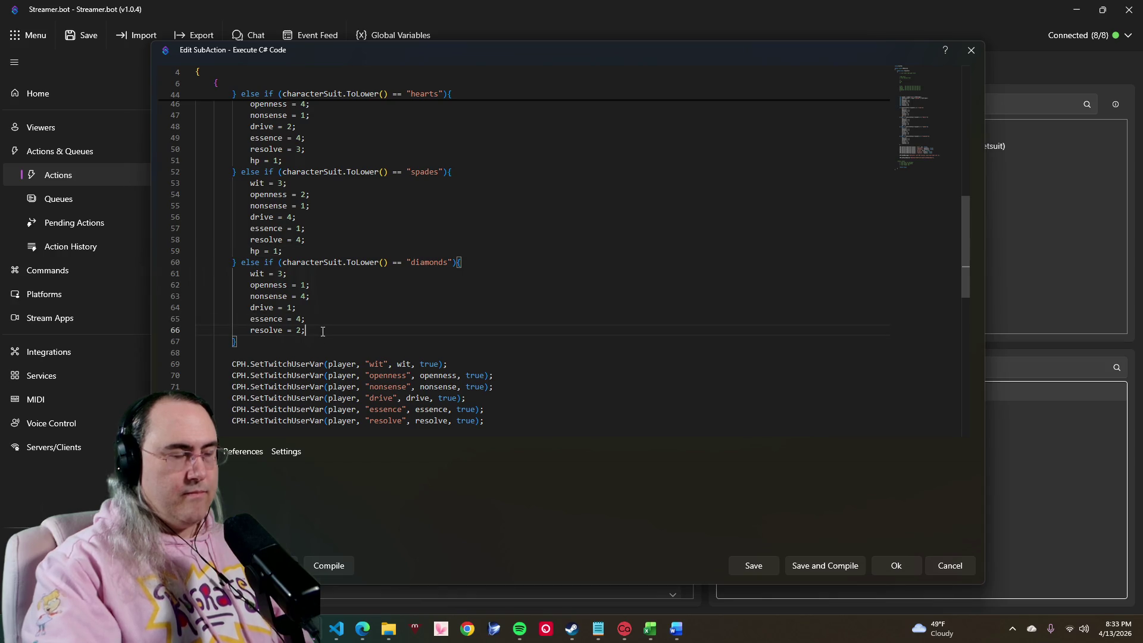
key(Return)
text(hp = 1;)
scroll(322, 332, down, 2)
scroll(316, 118, down, 2)
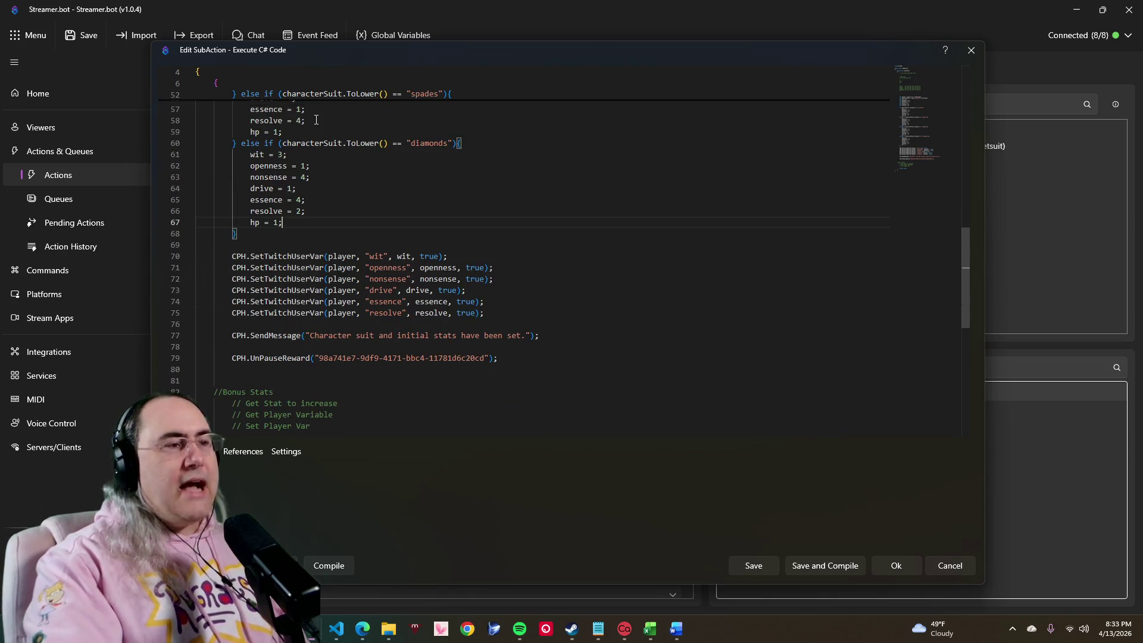
drag(283, 131, 250, 132)
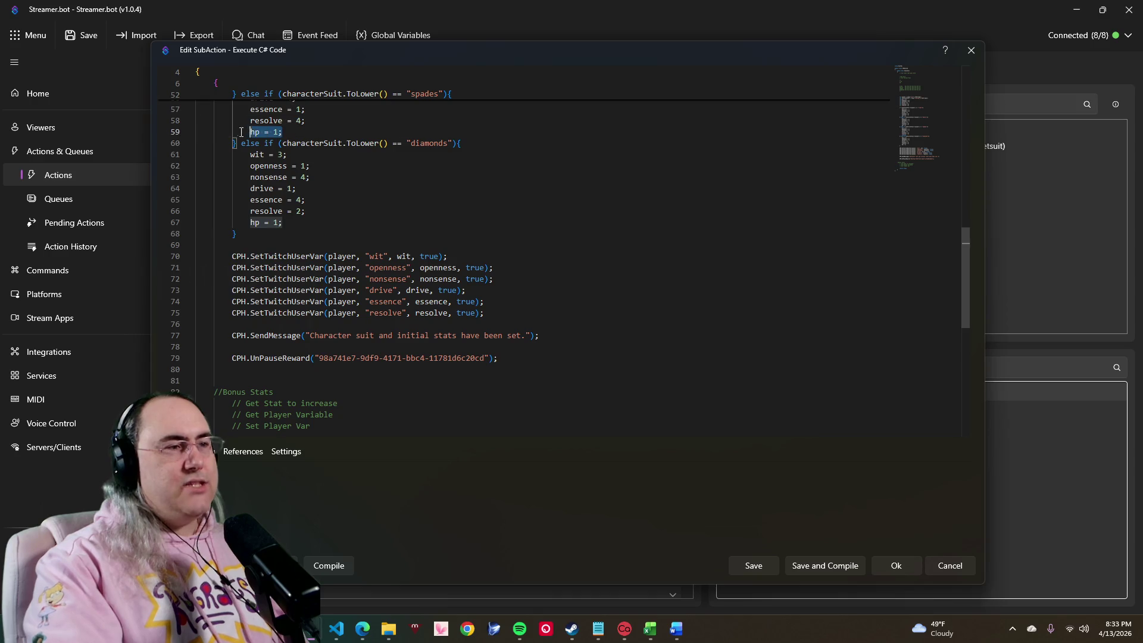
click(273, 131)
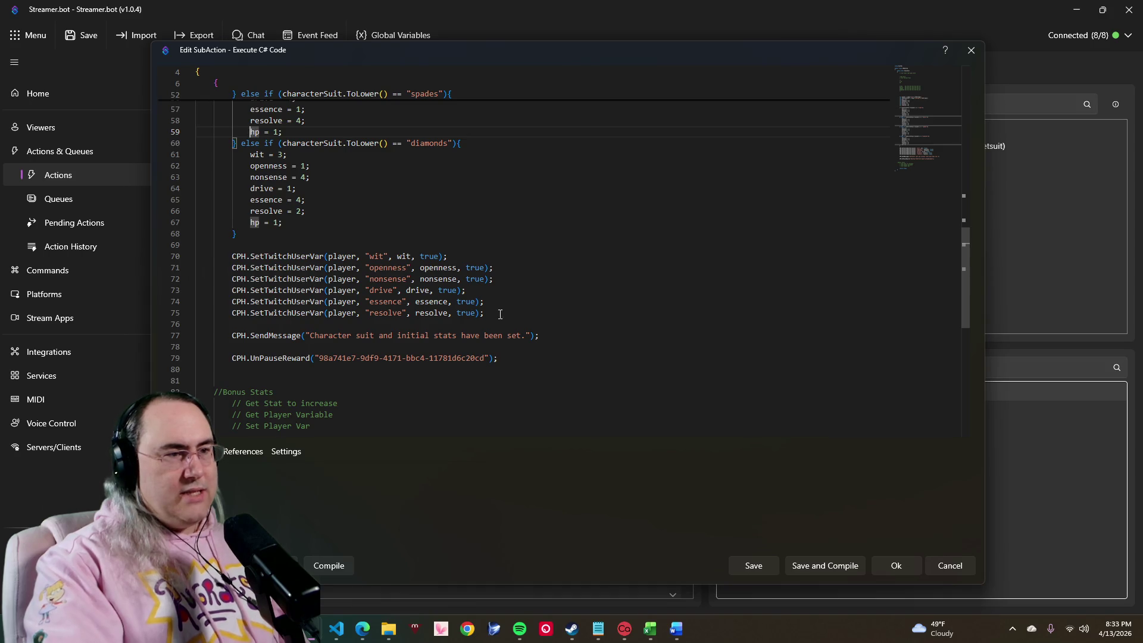
Step: Duplicate the resolve user-variable save line onto a new line 76
drag(484, 313, 229, 313)
key(ctrl+c)
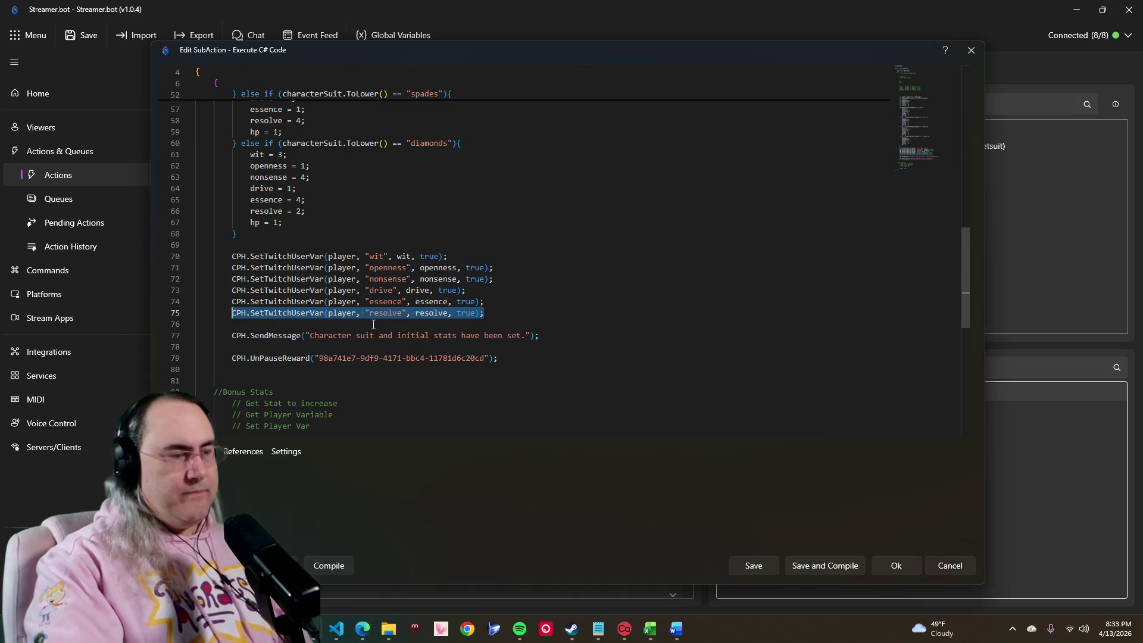
click(497, 313)
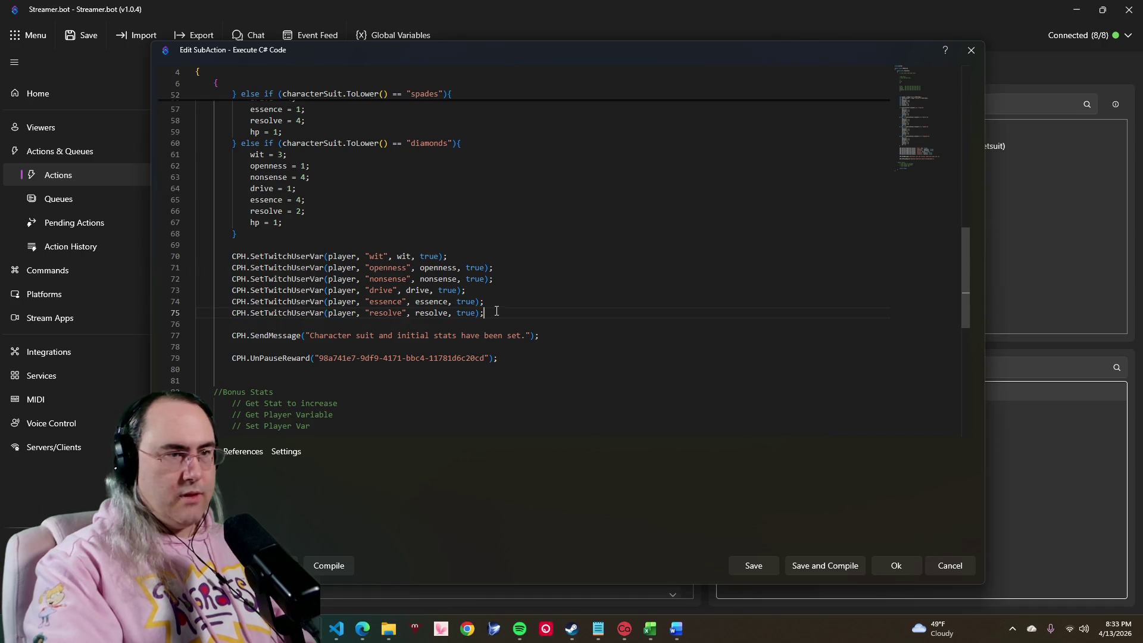
key(Return)
key(ctrl+v)
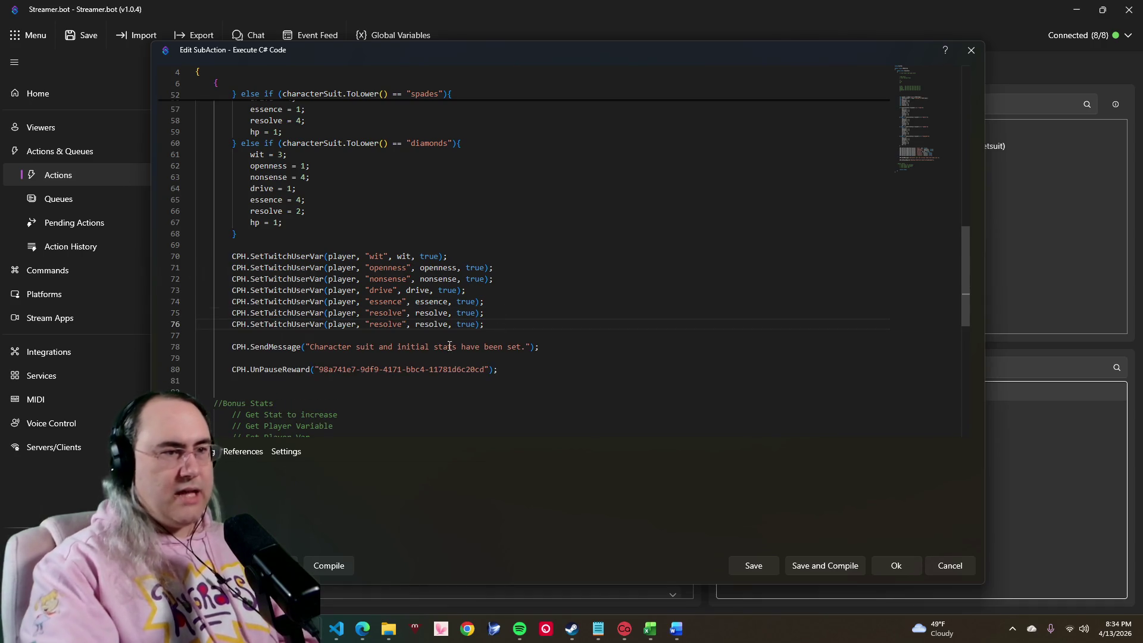
Step: Change the copied line to store the hp stat under the name 'hp' instead of resolve
double_click(389, 324)
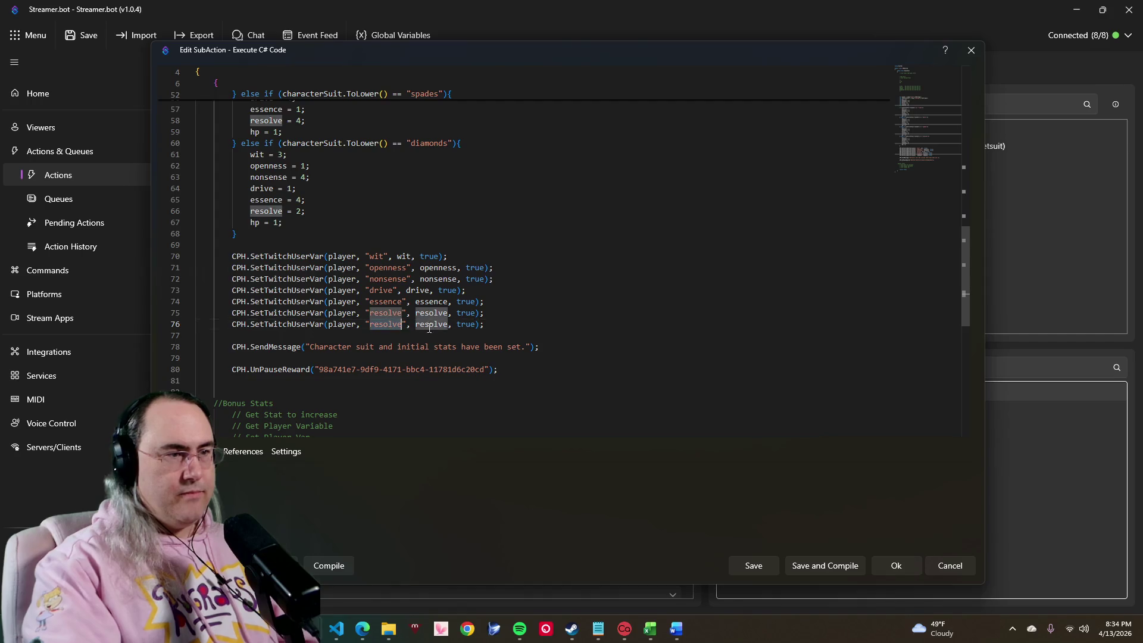
text(d)
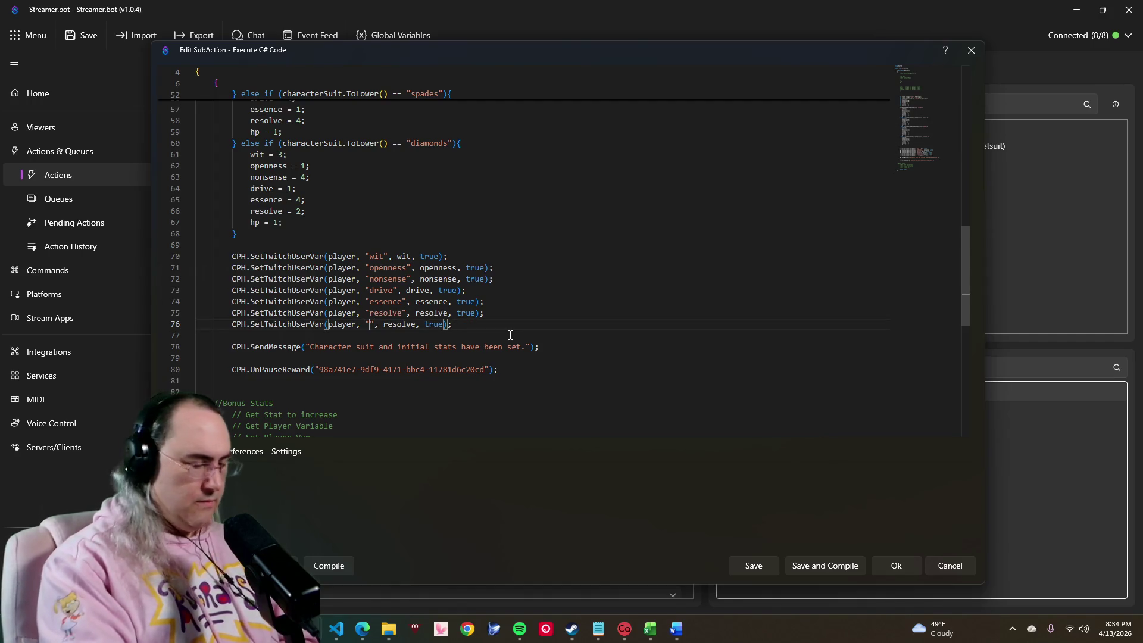
key(BackSpace)
text(hp)
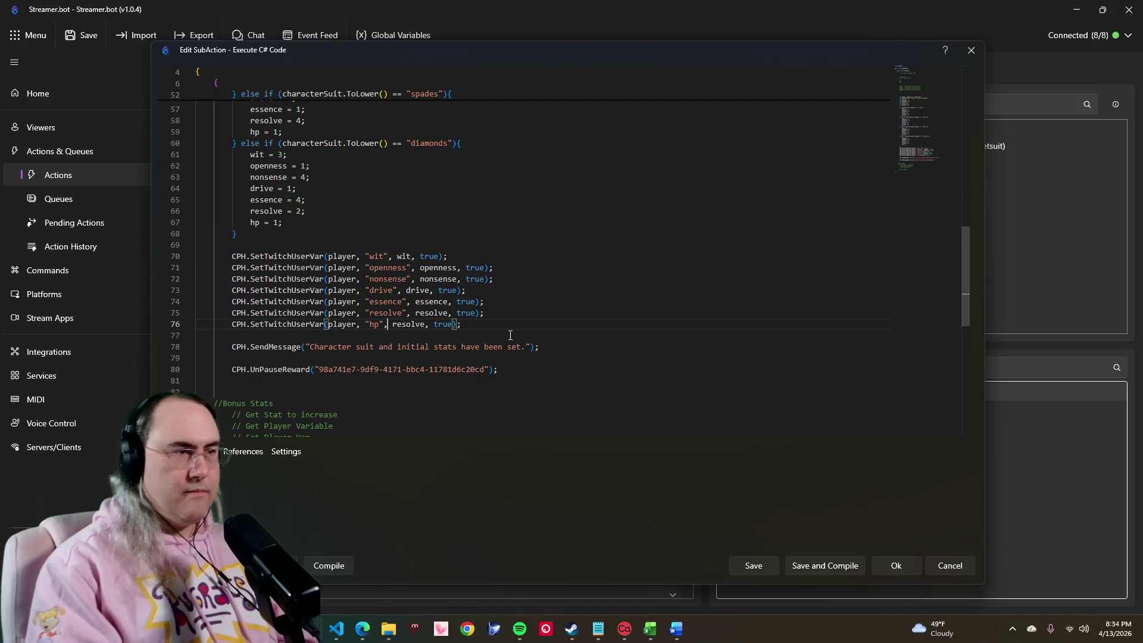
key(ctrl+Right)
key(ctrl+shift+Left)
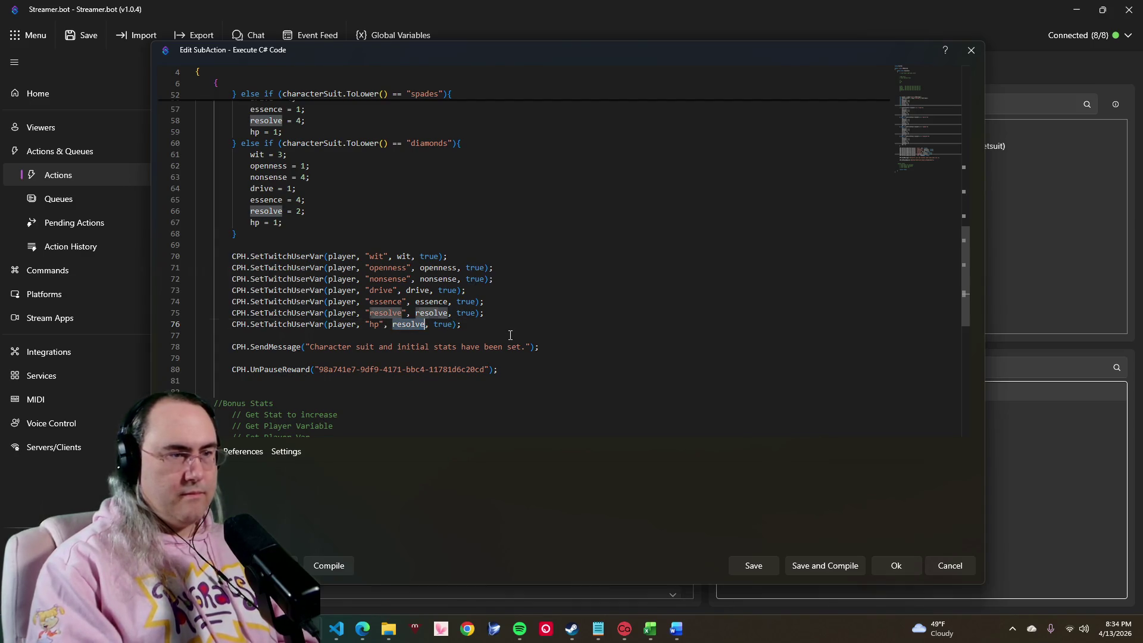
text(hp)
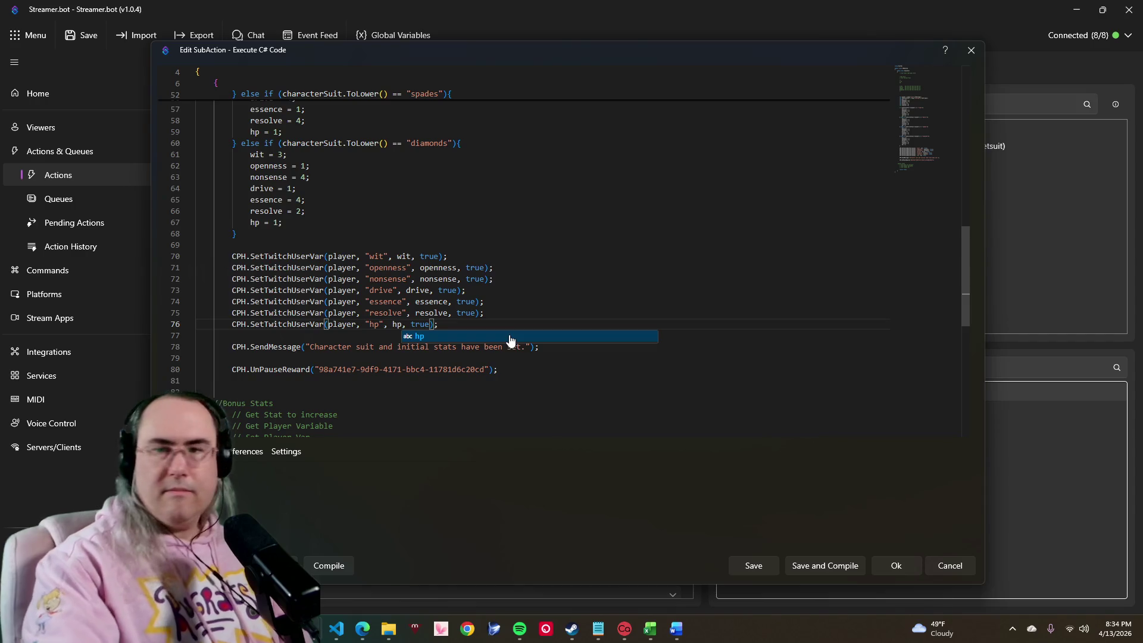
click(517, 280)
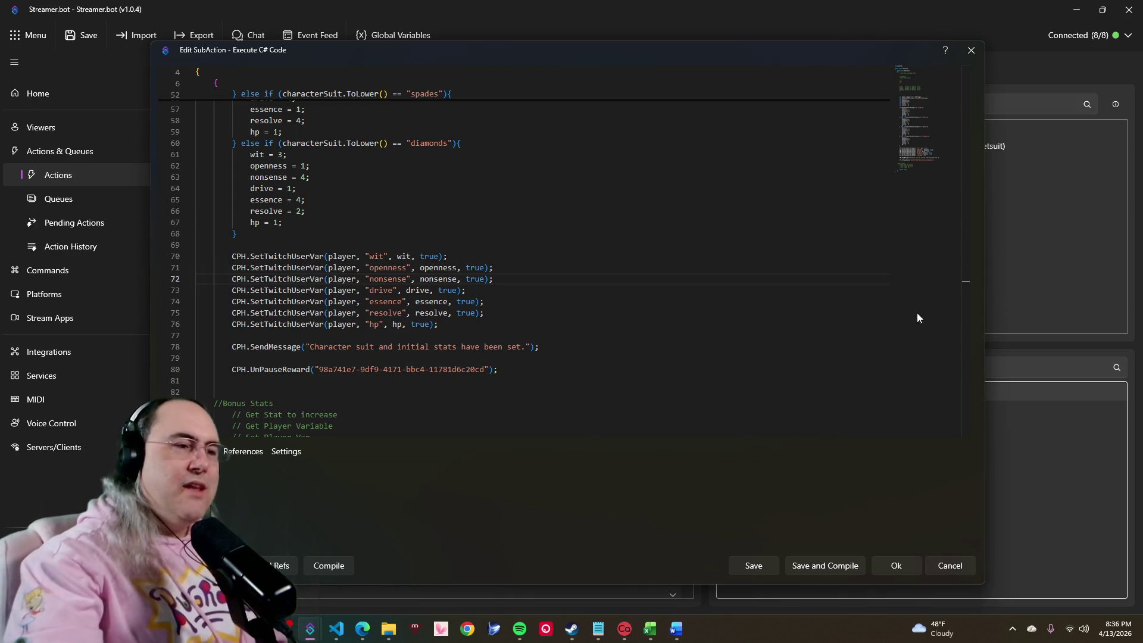
double_click(468, 313)
click(396, 344)
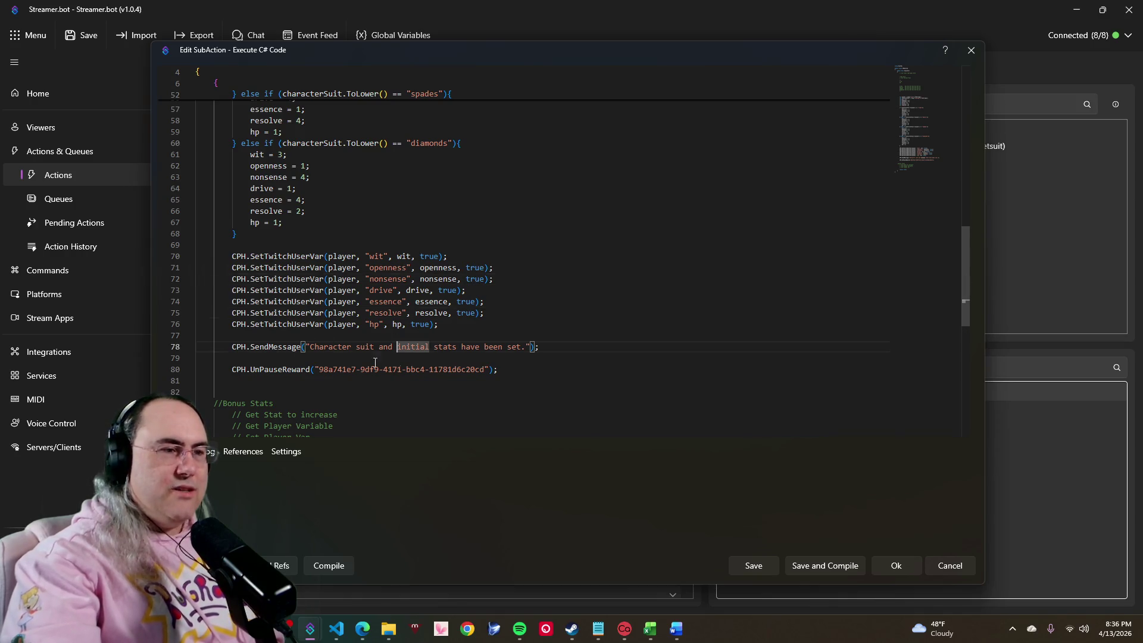
click(558, 334)
drag(555, 339, 420, 98)
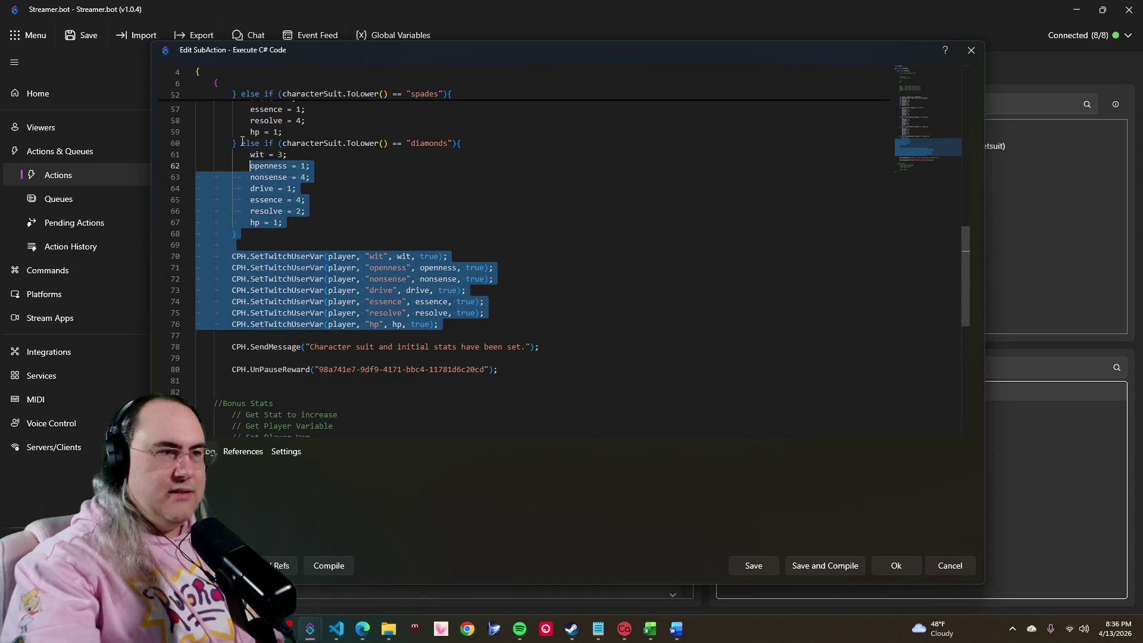
click(417, 241)
scroll(417, 239, up, 3)
scroll(417, 238, up, 5)
scroll(420, 242, up, 4)
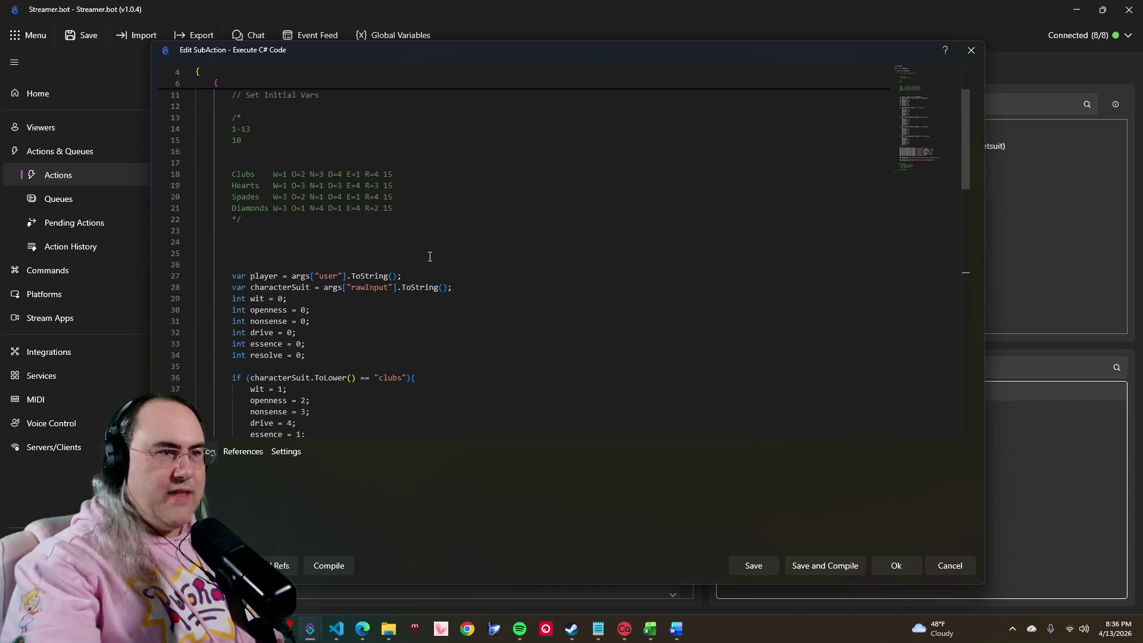
scroll(425, 250, up, 4)
scroll(428, 256, down, 7)
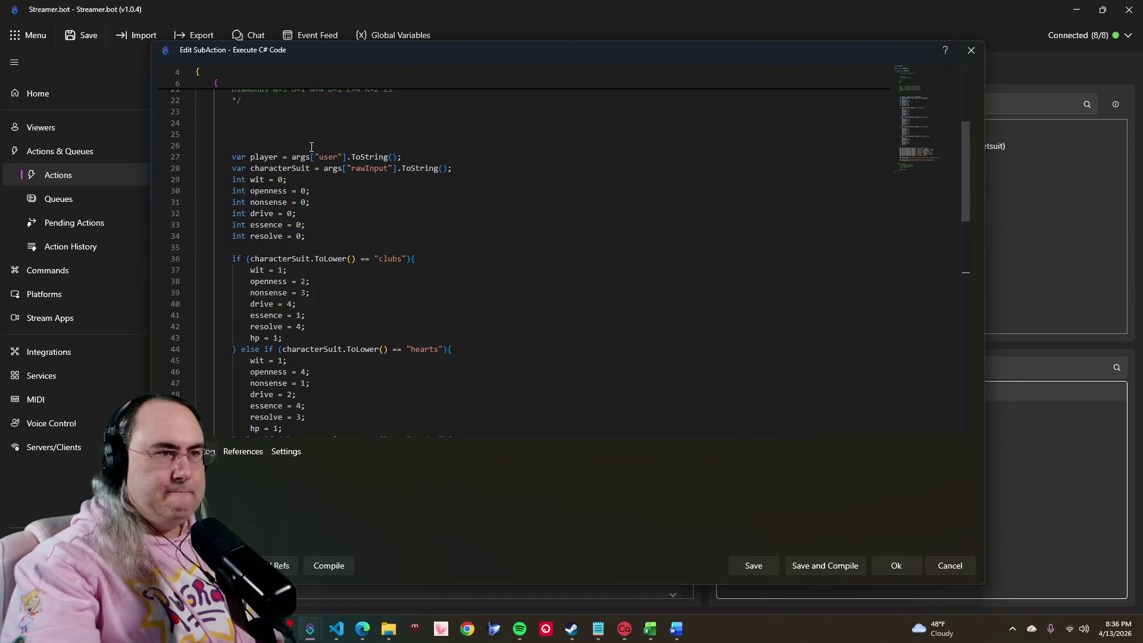
double_click(264, 157)
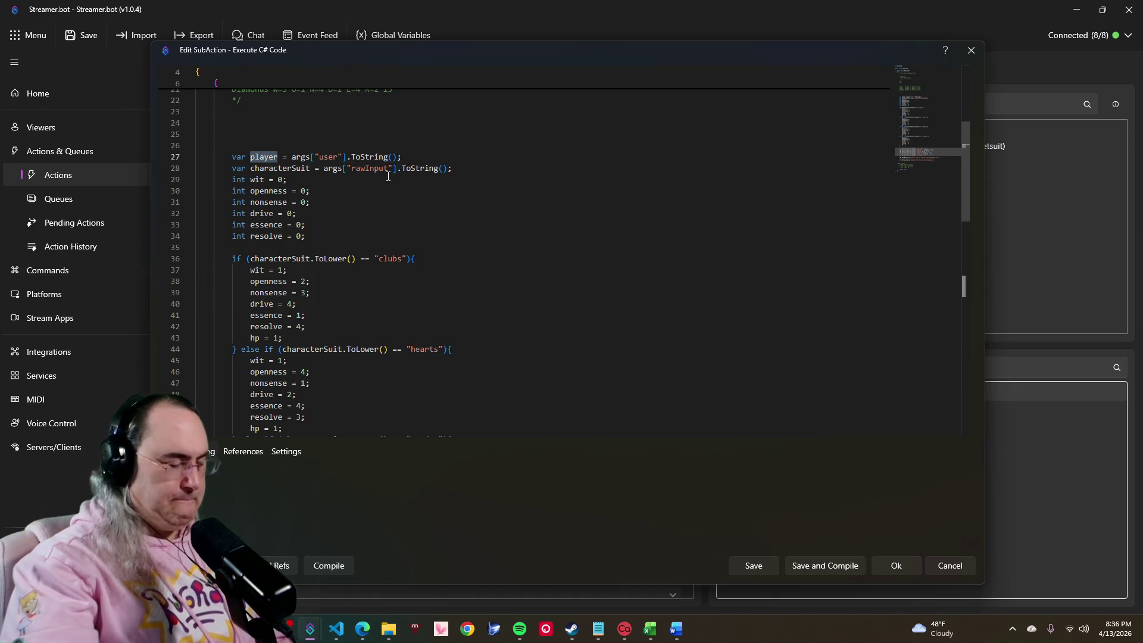
scroll(402, 206, down, 12)
scroll(420, 233, down, 4)
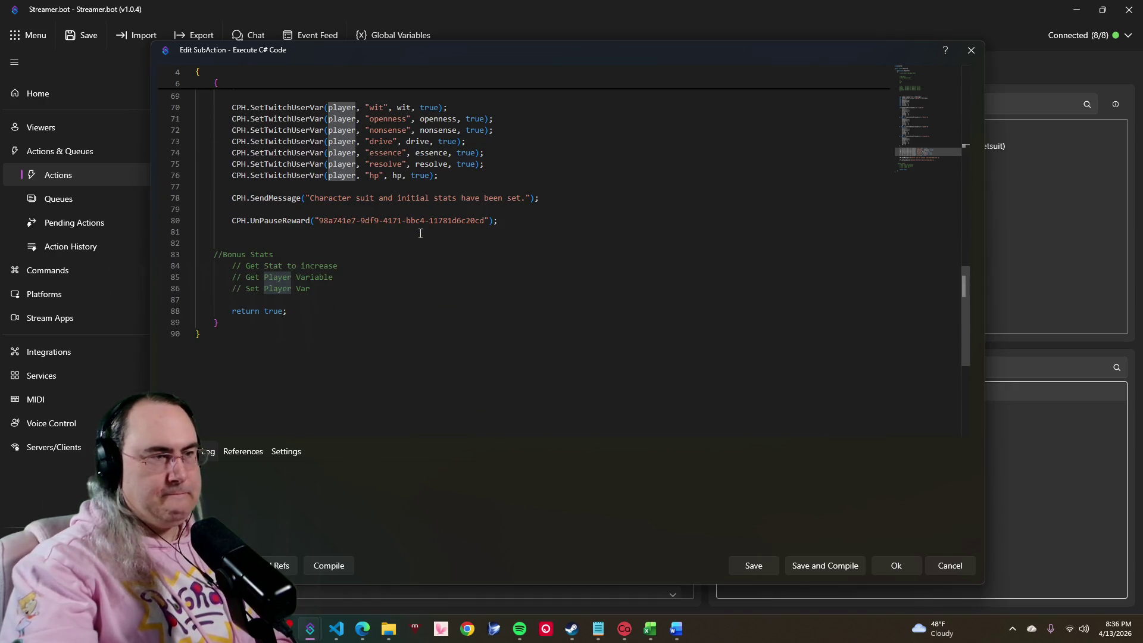
double_click(294, 220)
click(306, 198)
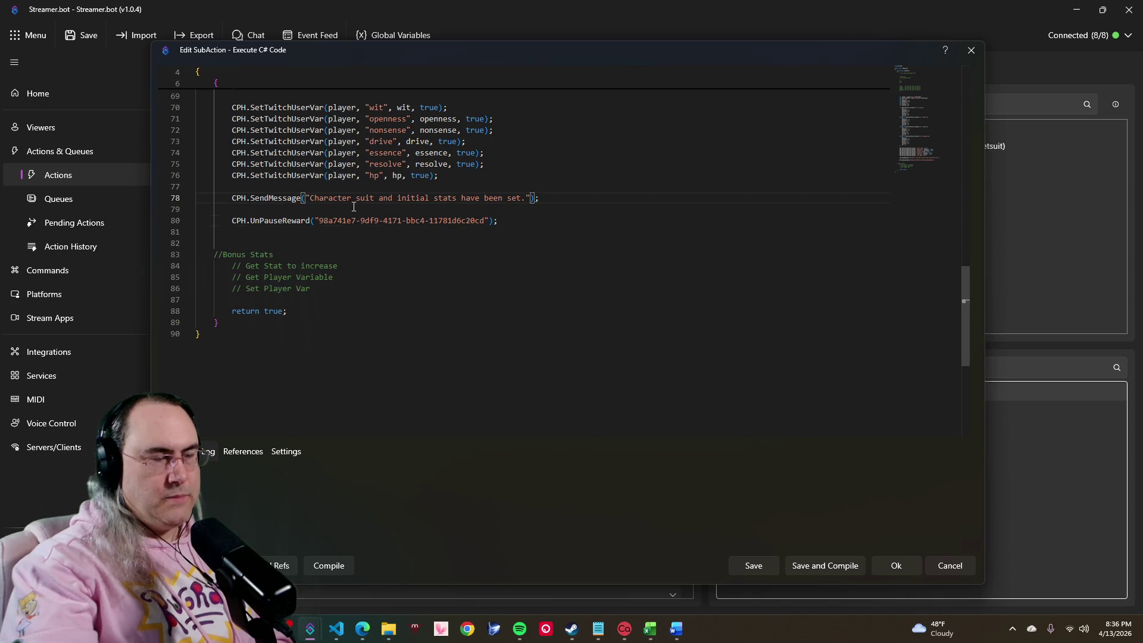
text(player)
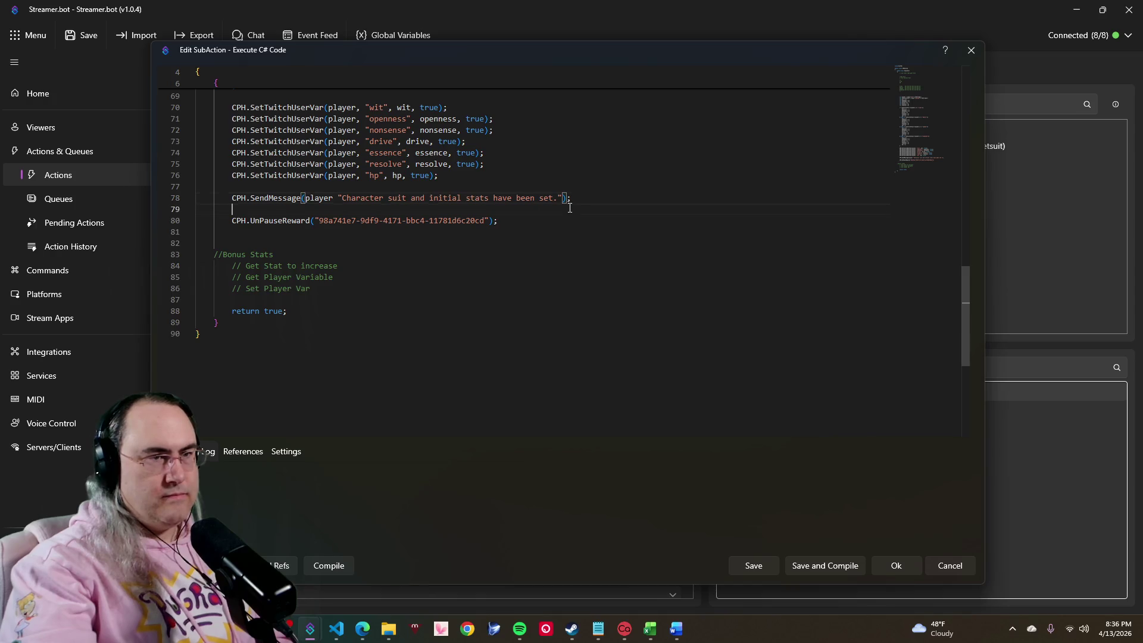
click(584, 199)
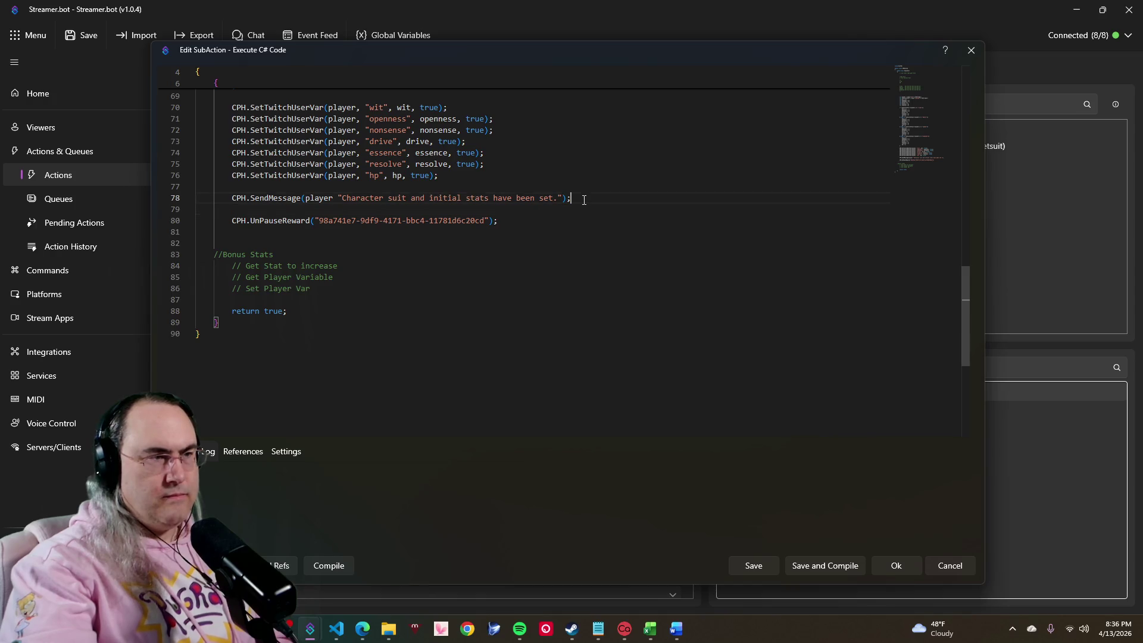
click(332, 198)
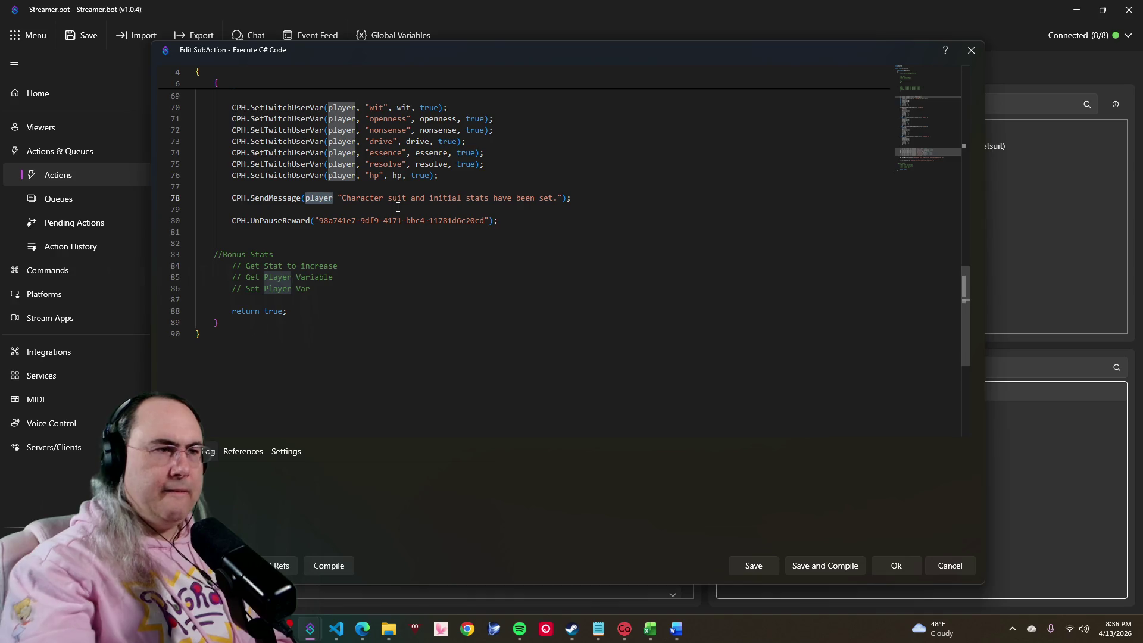
key(BackSpace)
key(BackSpace)
key(BackSpace)
key(Delete)
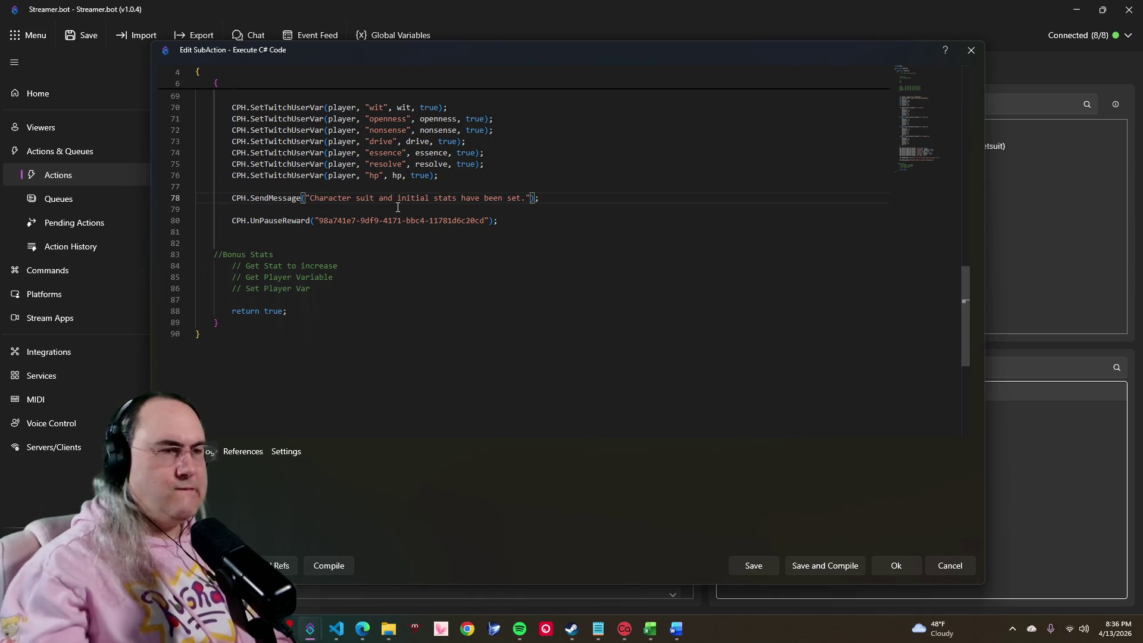
scroll(401, 215, up, 4)
scroll(407, 228, up, 7)
scroll(409, 238, up, 3)
scroll(409, 238, up, 6)
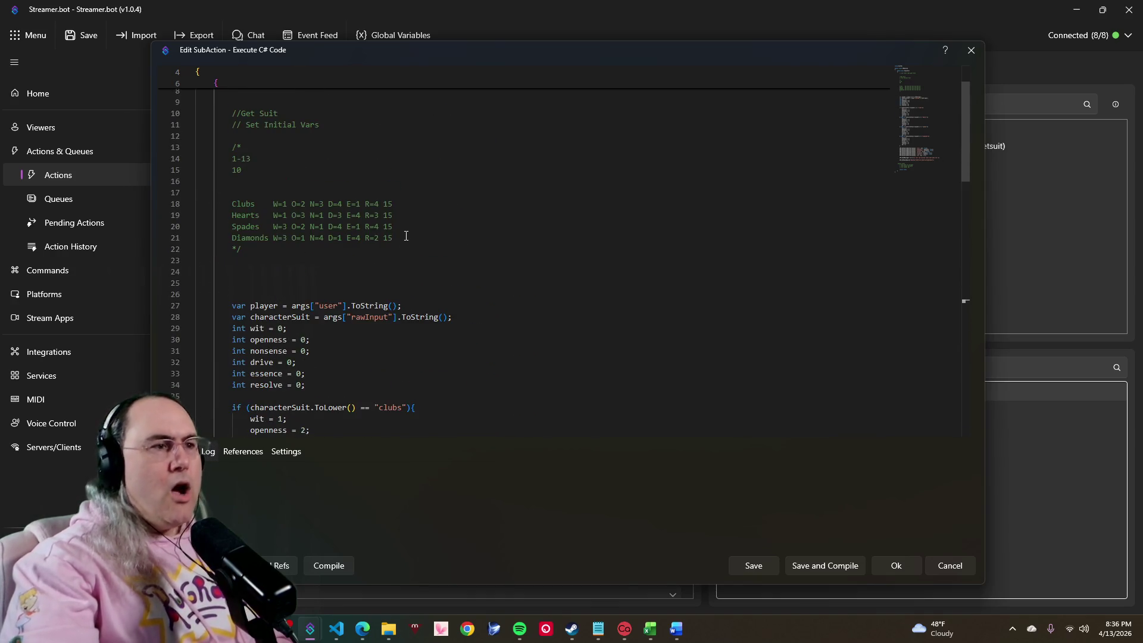
click(273, 305)
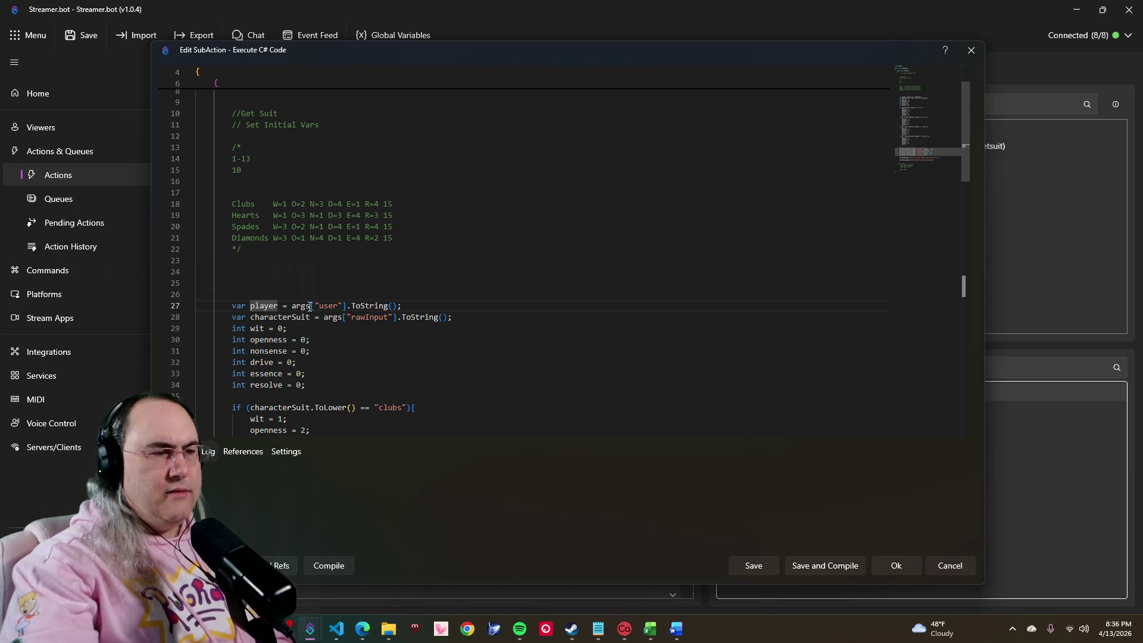
click(300, 306)
double_click(378, 306)
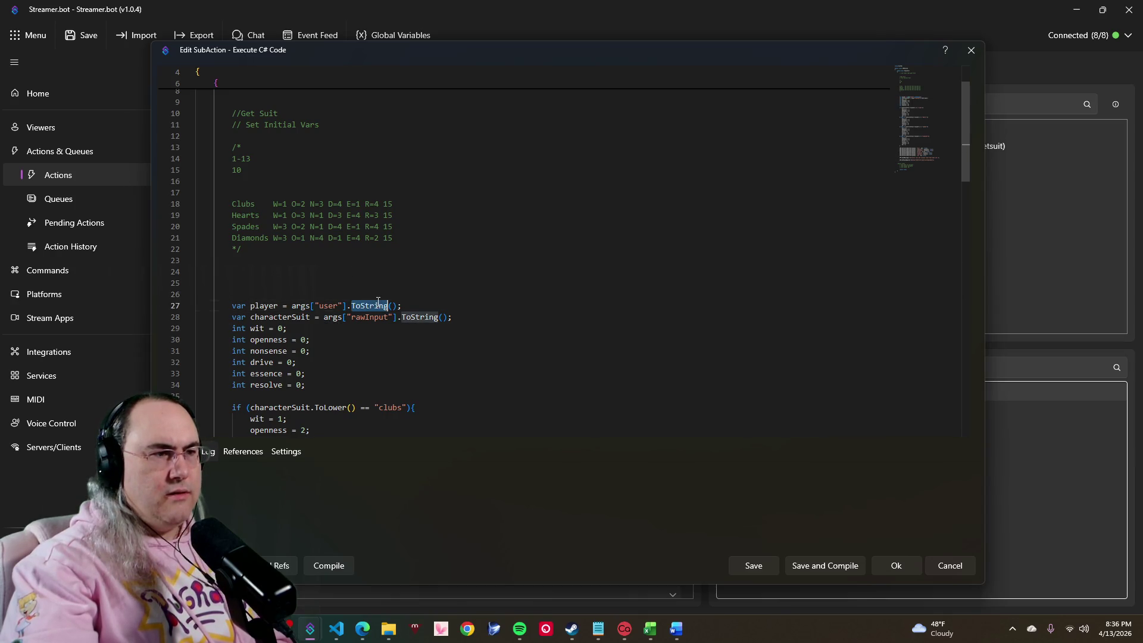
double_click(329, 306)
double_click(369, 317)
double_click(420, 317)
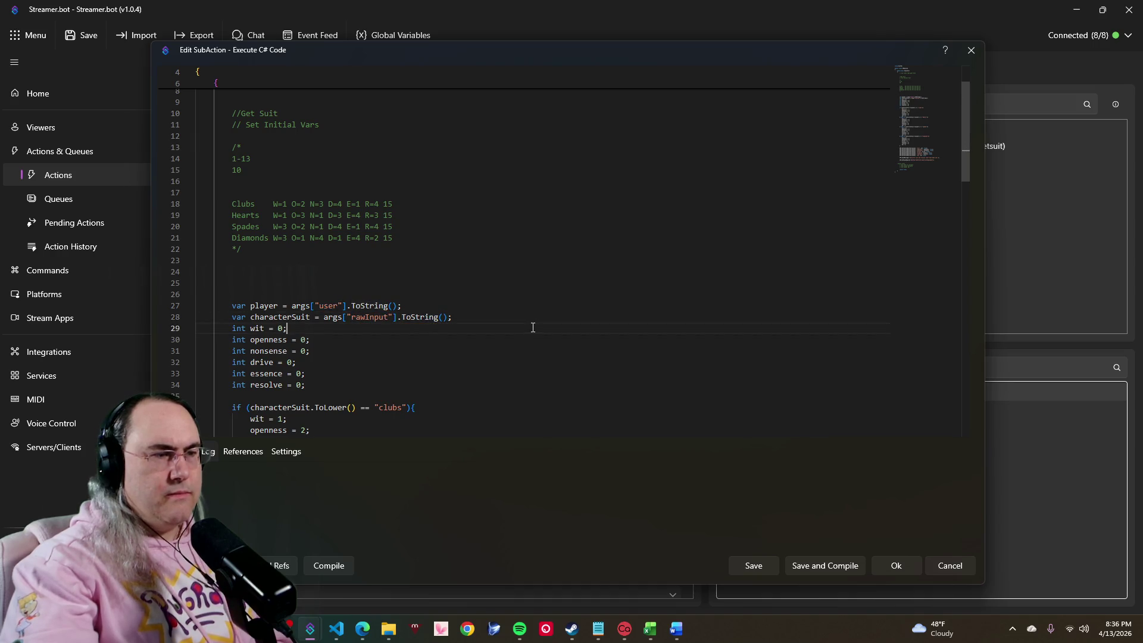
scroll(533, 328, down, 4)
scroll(533, 328, down, 5)
scroll(533, 328, down, 6)
scroll(531, 327, down, 1)
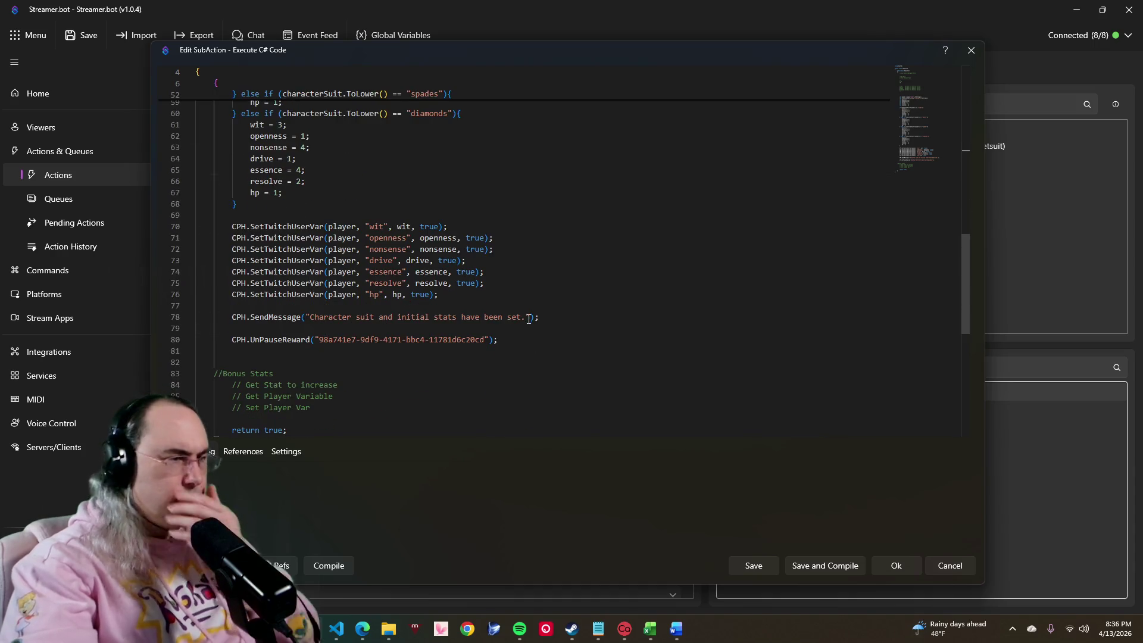
double_click(487, 343)
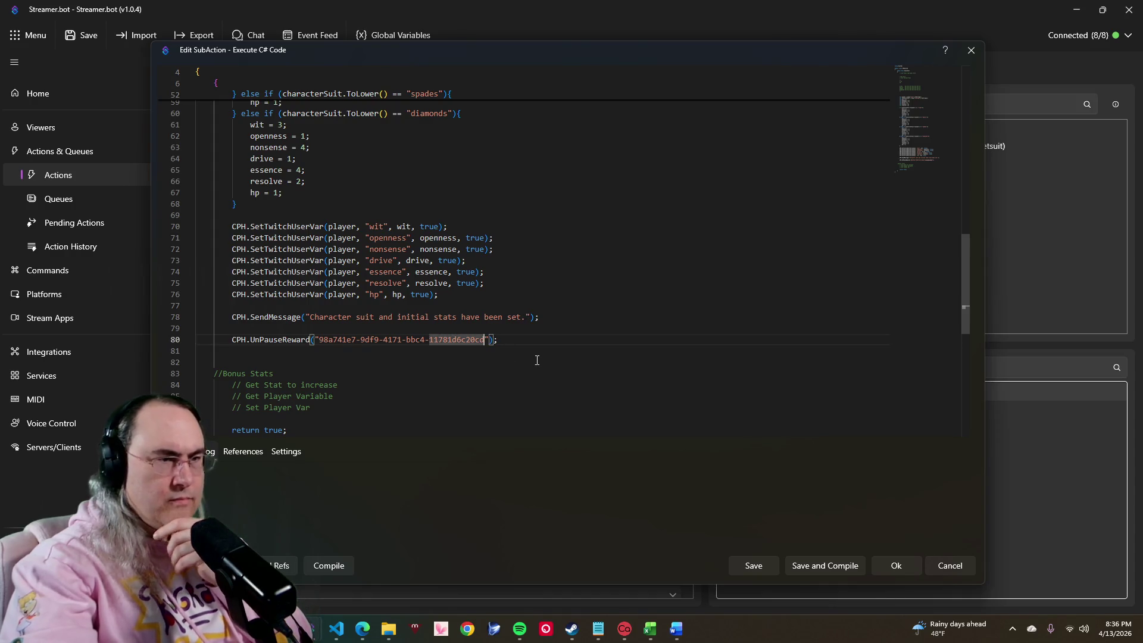
double_click(482, 384)
click(350, 405)
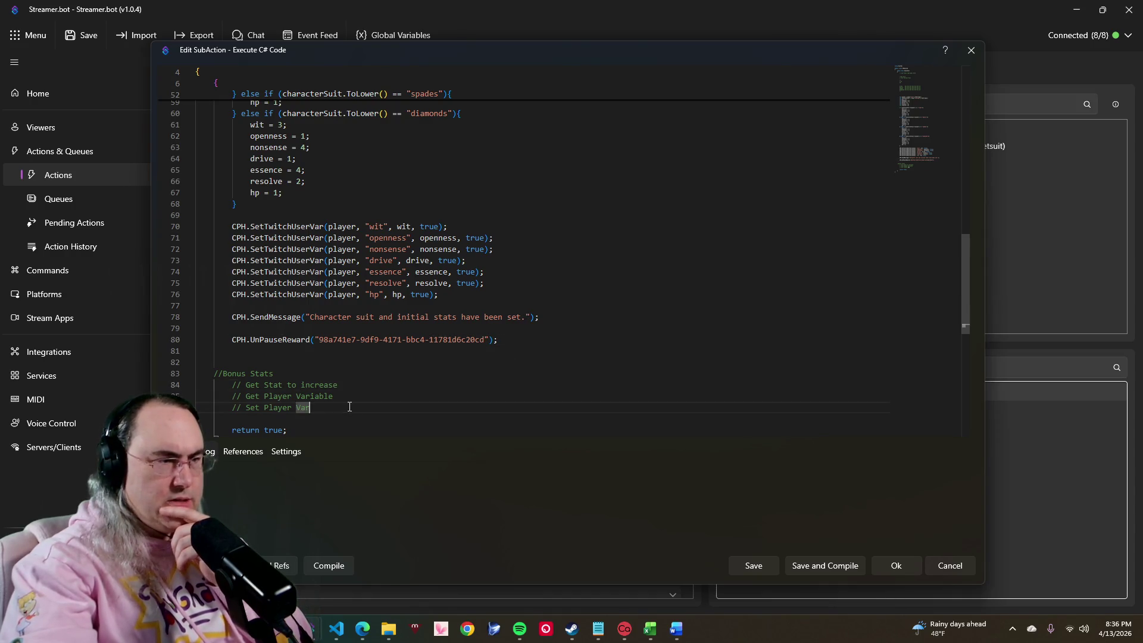
scroll(350, 406, down, 2)
drag(362, 347, 199, 315)
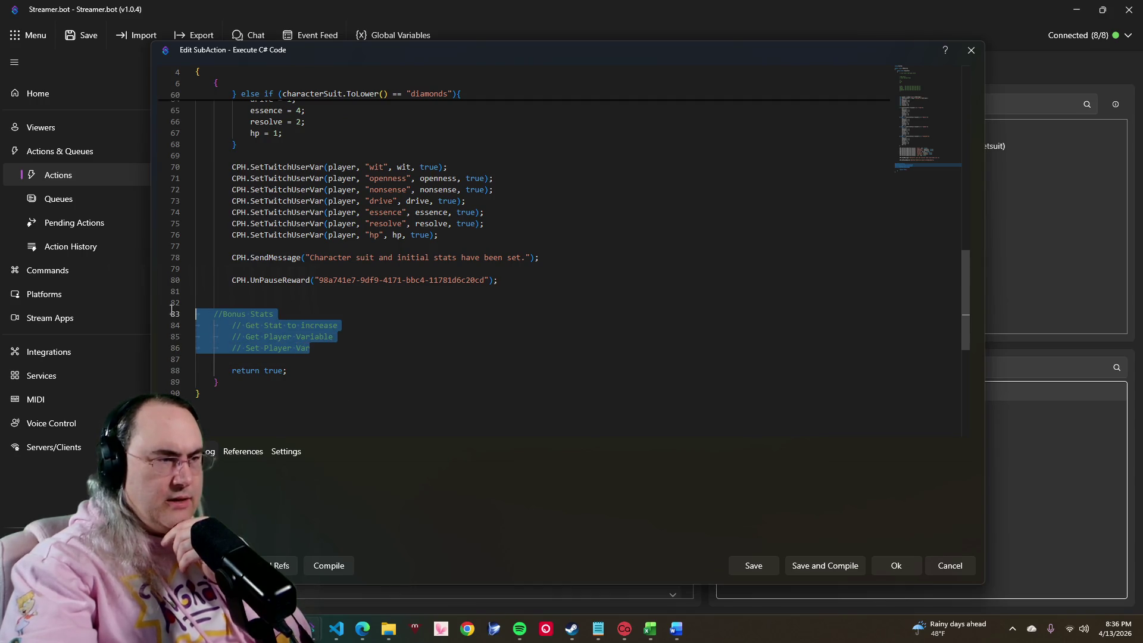
key(BackSpace)
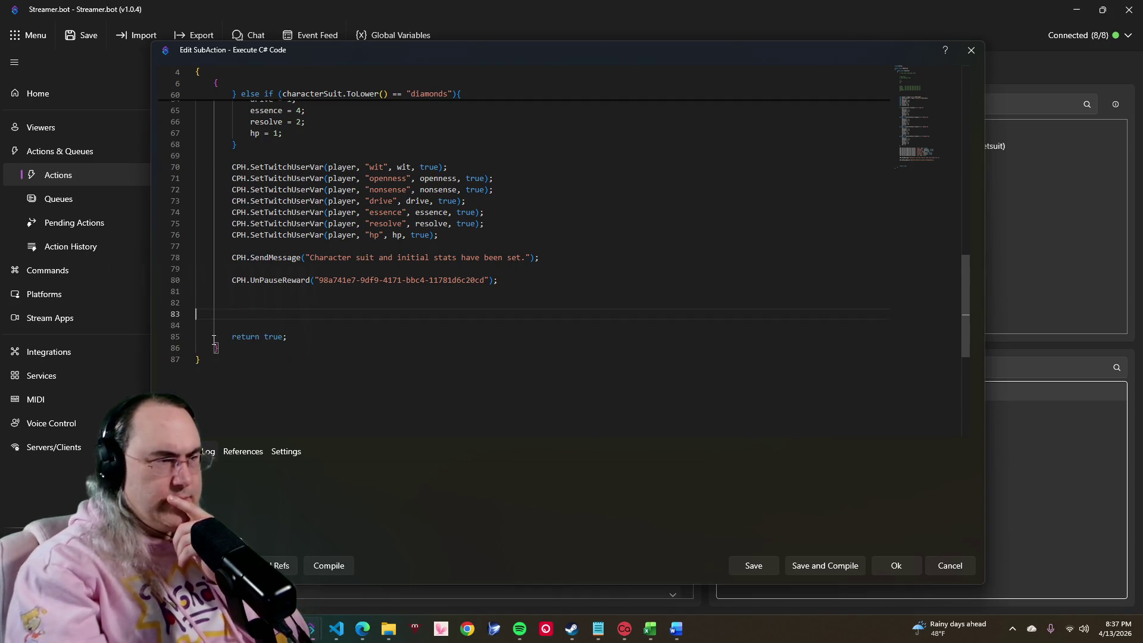
key(BackSpace)
key(BackSpace)
key(Delete)
key(BackSpace)
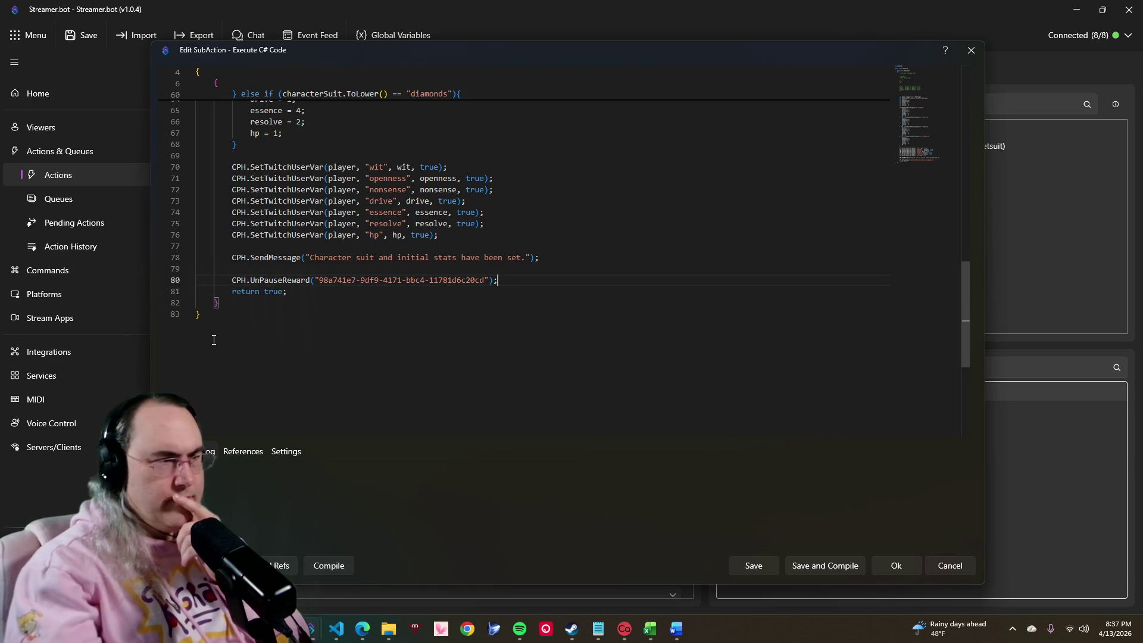
key(Up)
key(BackSpace)
key(Up)
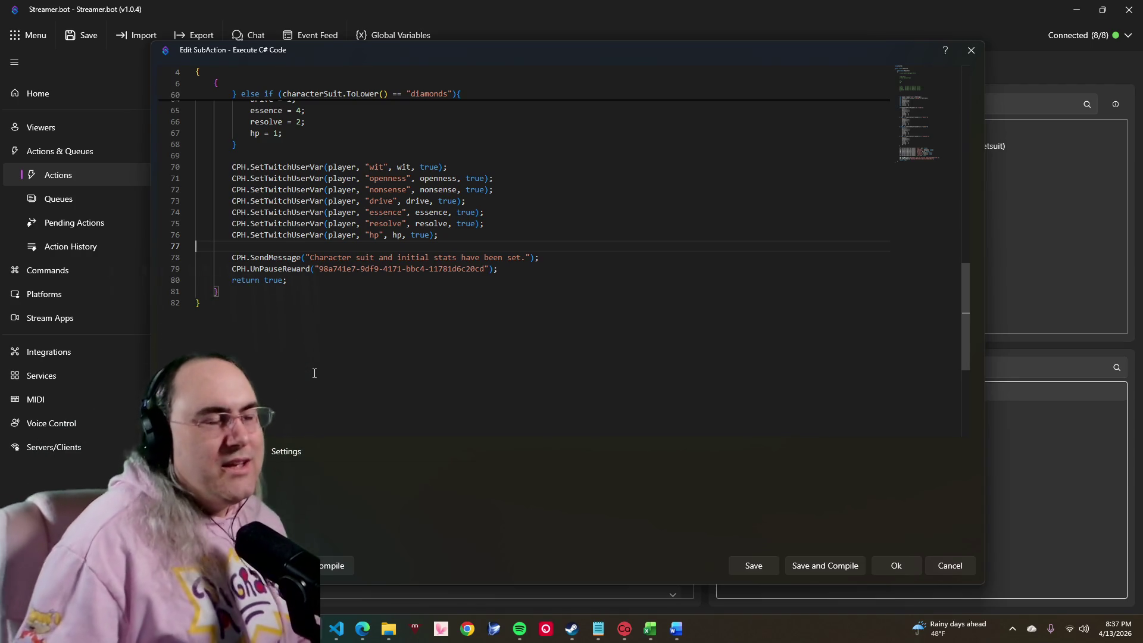
scroll(334, 305, up, 7)
scroll(334, 305, up, 5)
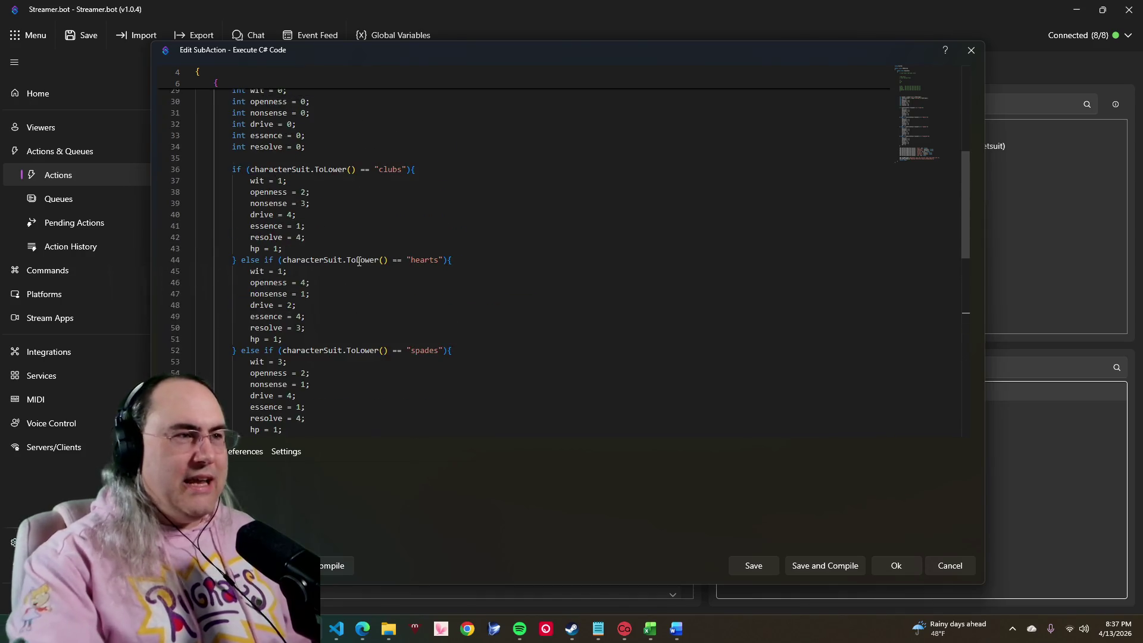
scroll(358, 268, up, 4)
scroll(455, 285, down, 6)
scroll(455, 283, up, 12)
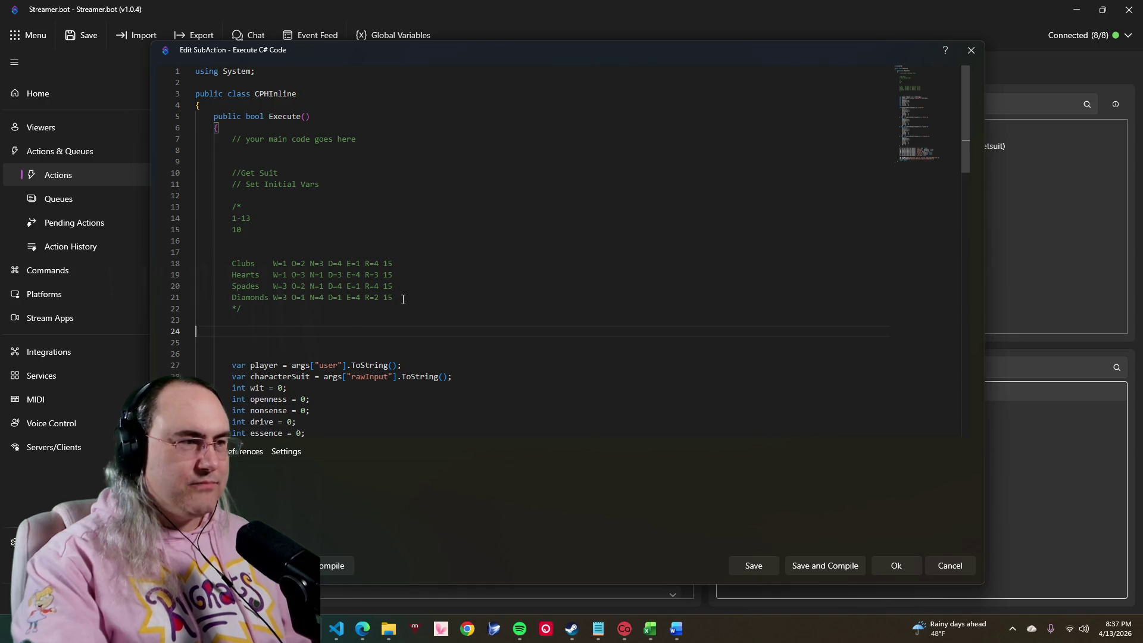
Step: Strip the stat values after Clubs, Hearts, Spades and Diamonds in the comment block
drag(403, 298, 268, 169)
mouse_move(398, 299)
mouse_down()
mouse_move(296, 256)
mouse_move(392, 264)
mouse_move(276, 259)
mouse_up()
alt+shift+click(273, 264)
key(Left)
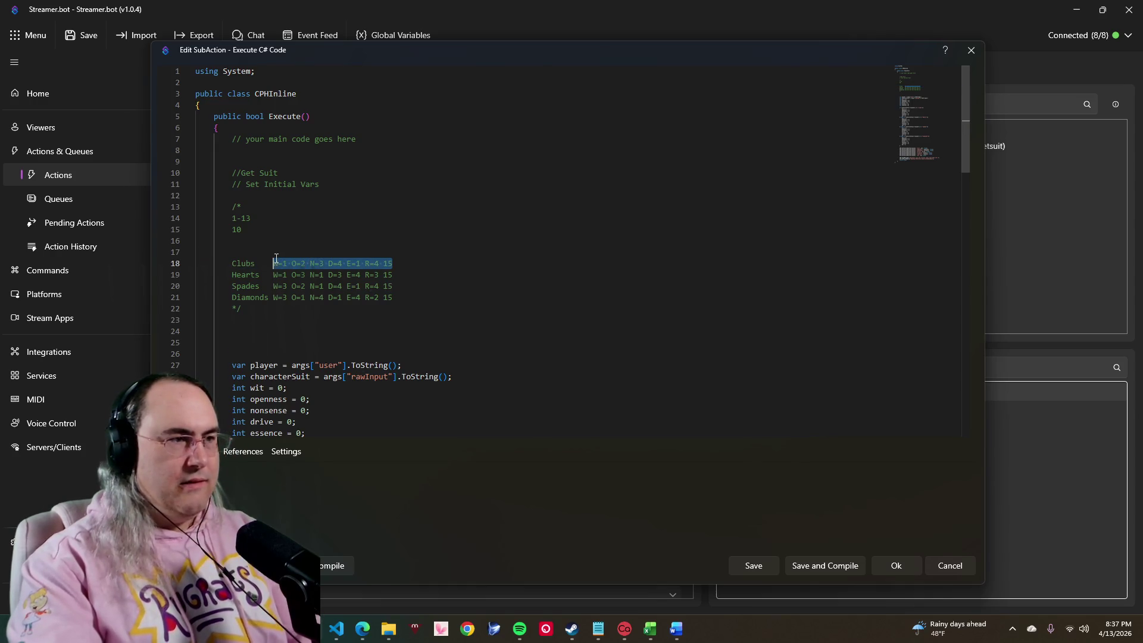
drag(393, 275, 276, 272)
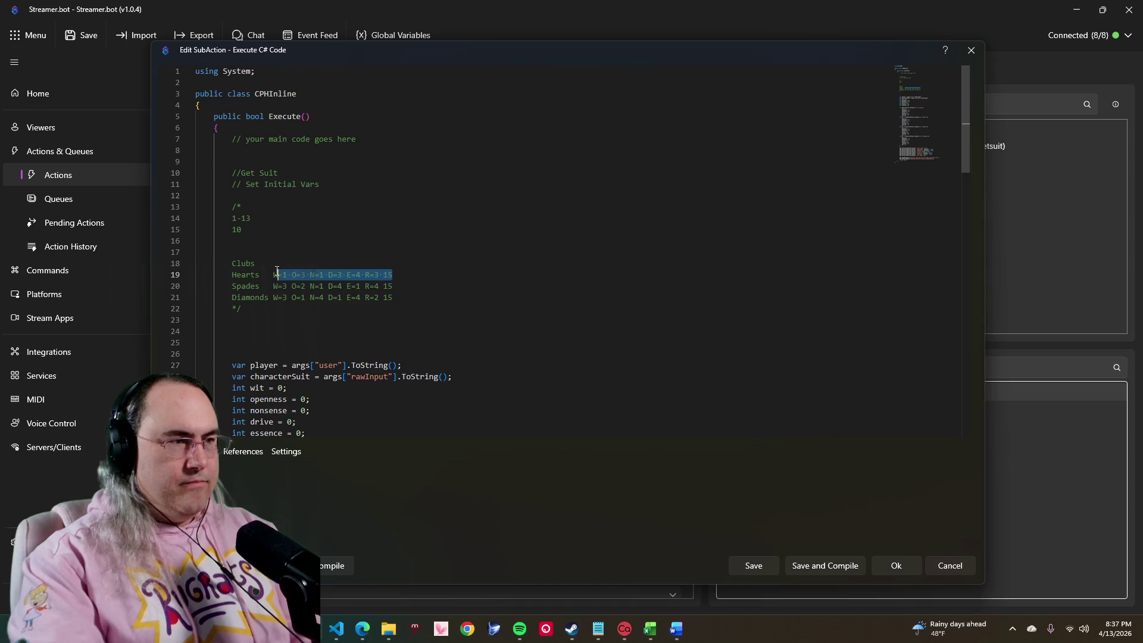
key(Delete)
key(shift+Down)
key(shift+End)
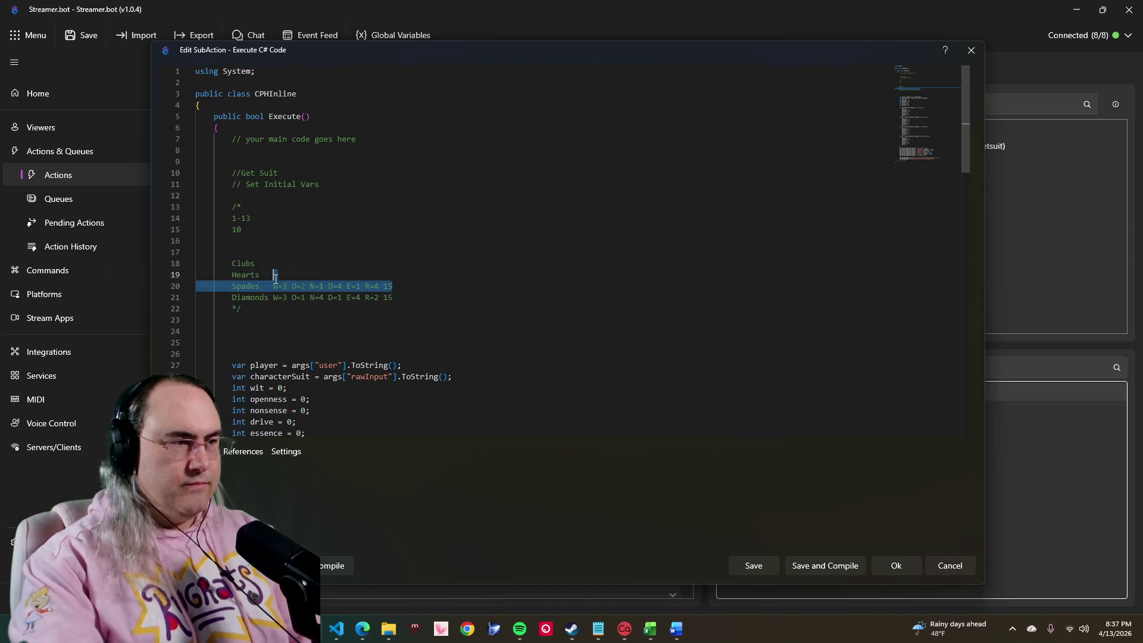
drag(276, 275, 274, 287)
key(Delete)
mouse_move(393, 297)
mouse_down()
mouse_move(254, 297)
mouse_move(283, 300)
mouse_move(272, 298)
mouse_up()
key(Delete)
key(Down)
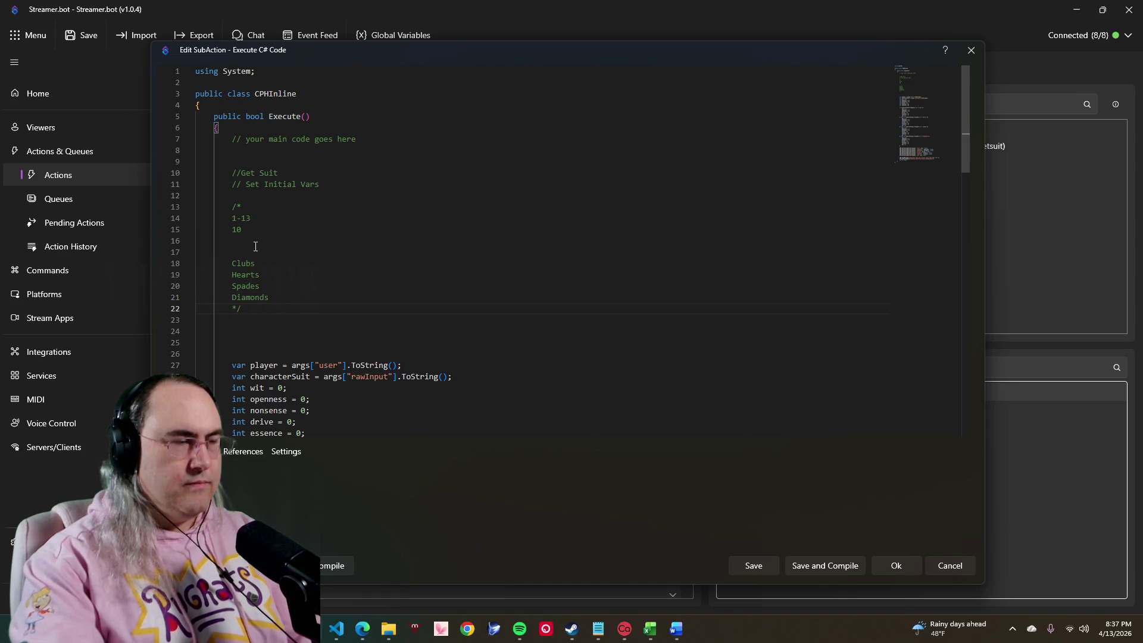
Step: Remove the leftover 1-13 and 10 notes and the empty lines above the suit list
drag(244, 229, 201, 219)
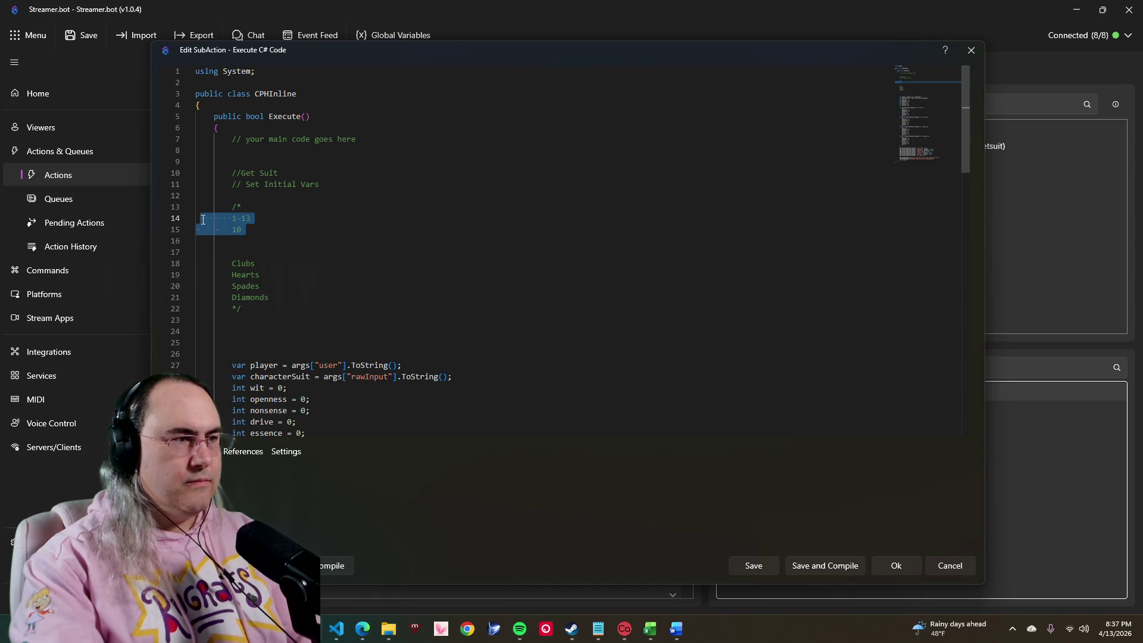
click(201, 240)
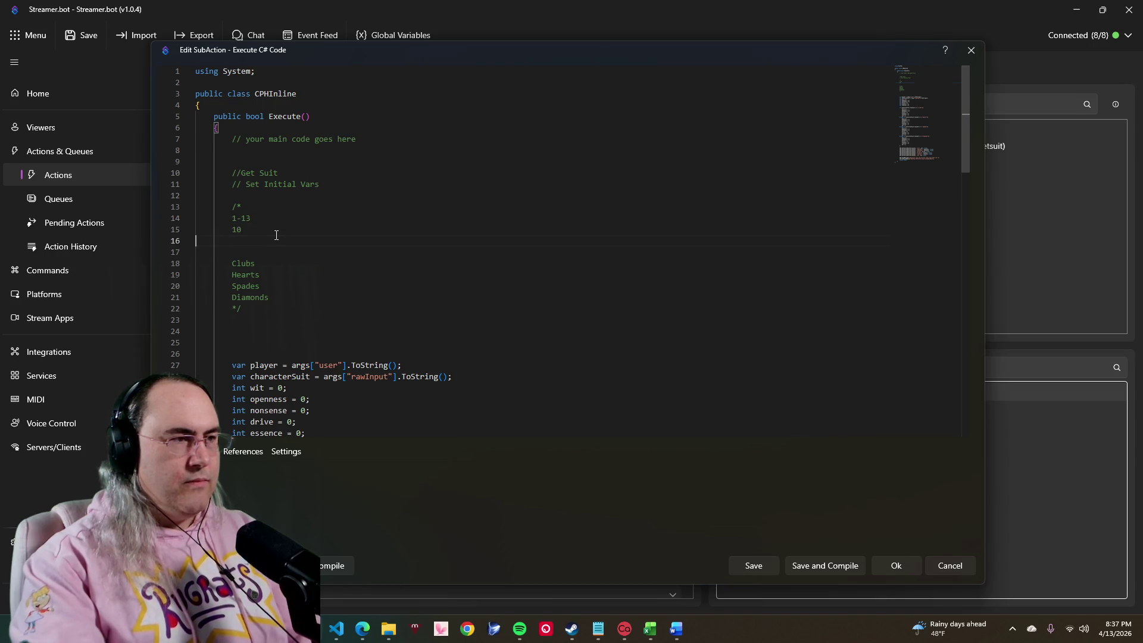
drag(276, 235, 196, 219)
key(Delete)
key(Down)
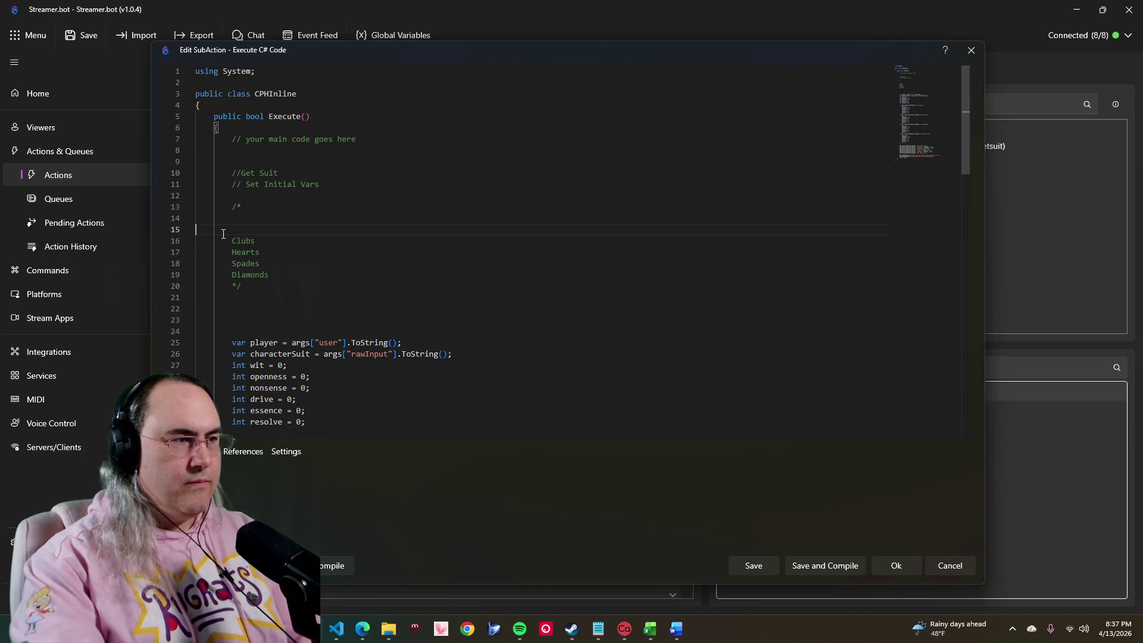
key(BackSpace)
key(BackSpace)
Step: Delete the blank lines around the Get Suit comment and above the variables
click(269, 193)
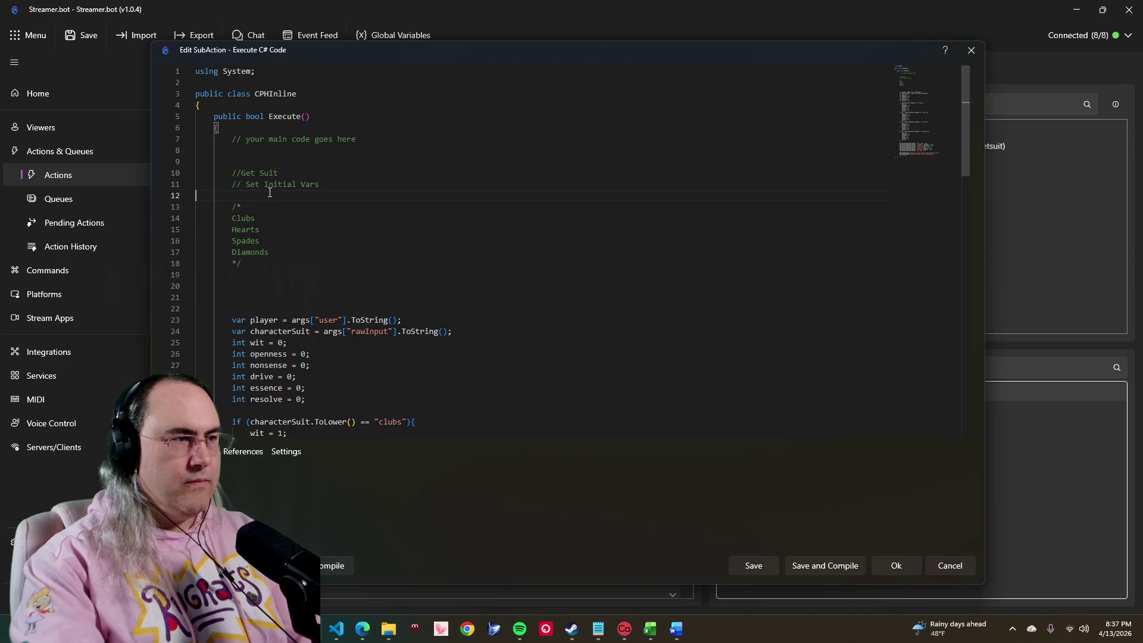
click(319, 165)
drag(338, 188, 216, 165)
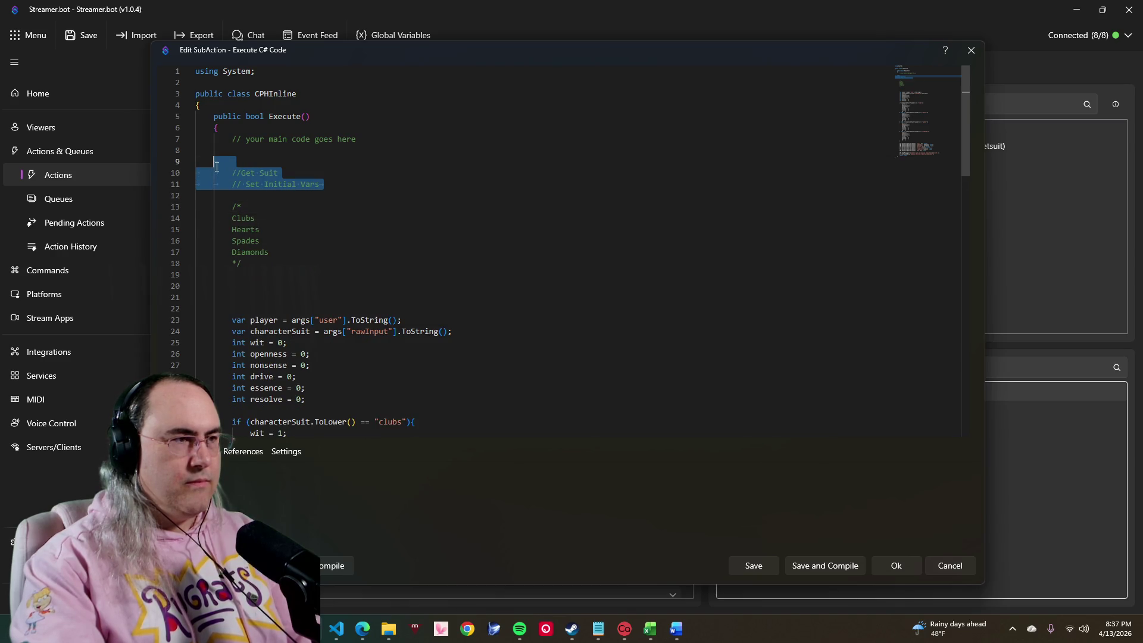
click(281, 156)
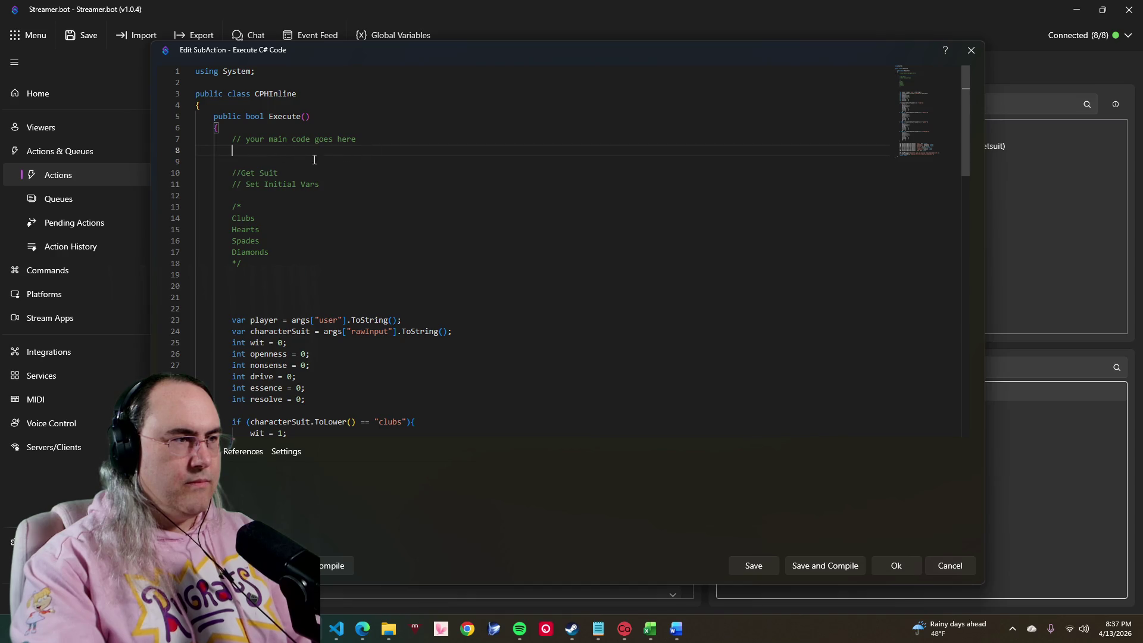
key(Delete)
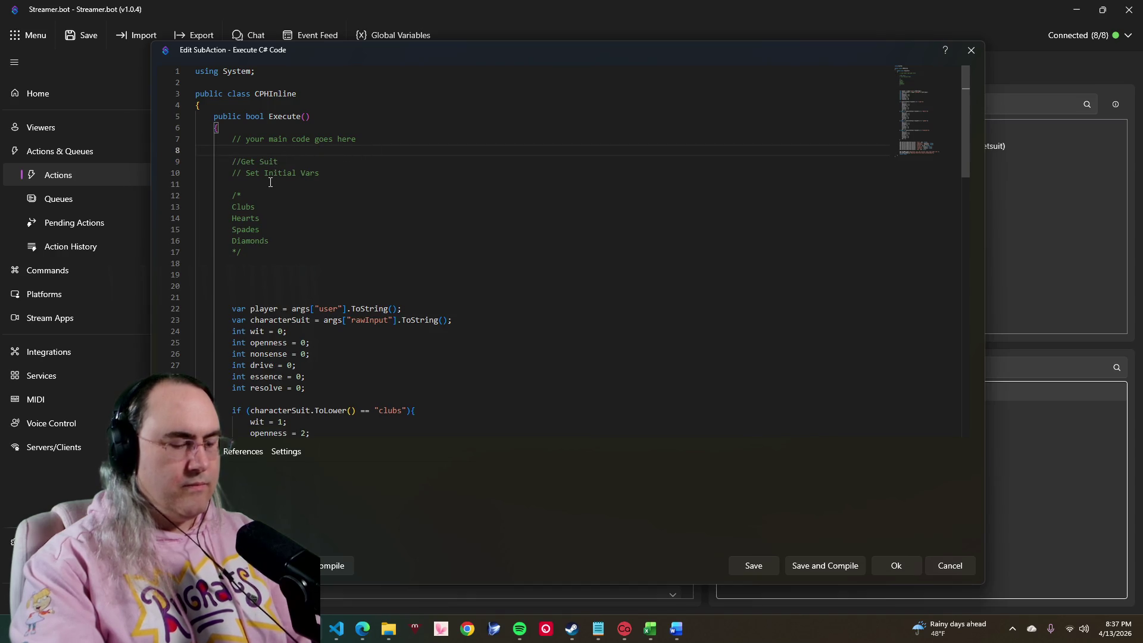
key(shift+Down)
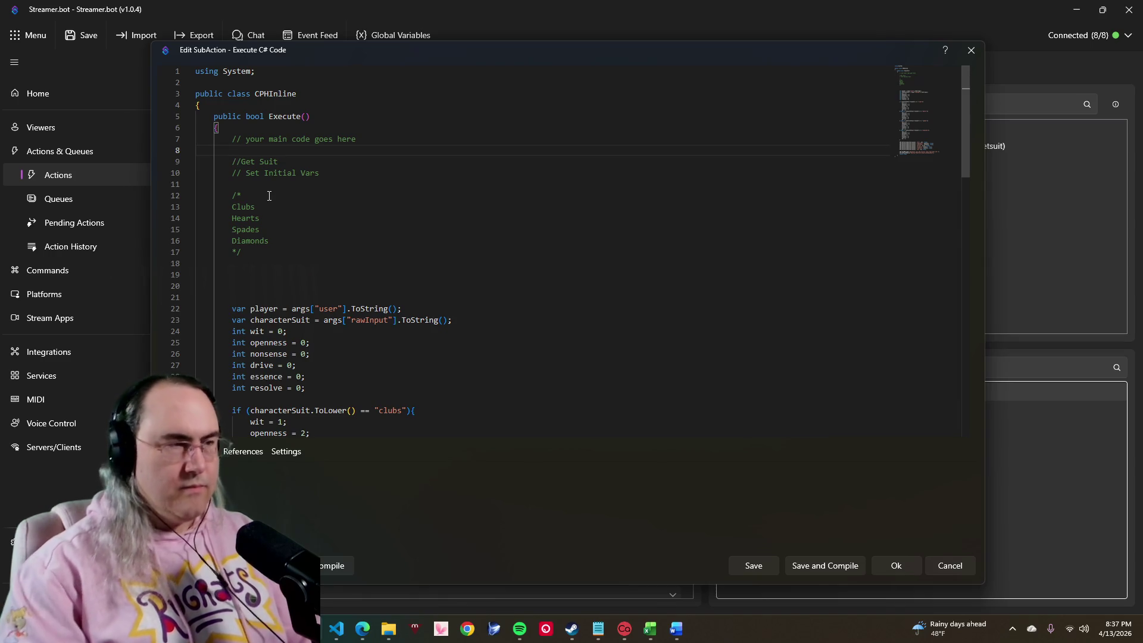
key(Delete)
key(Down)
key(Down)
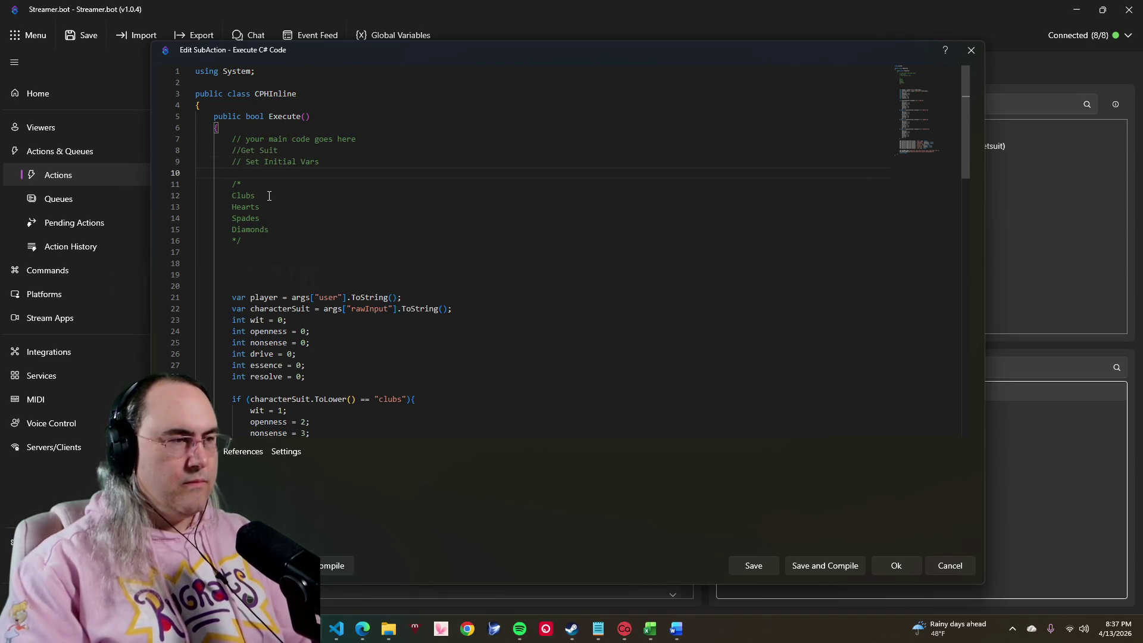
key(Down)
key(Down)
key(Down)
key(Down)
key(Down)
key(Down)
key(Down)
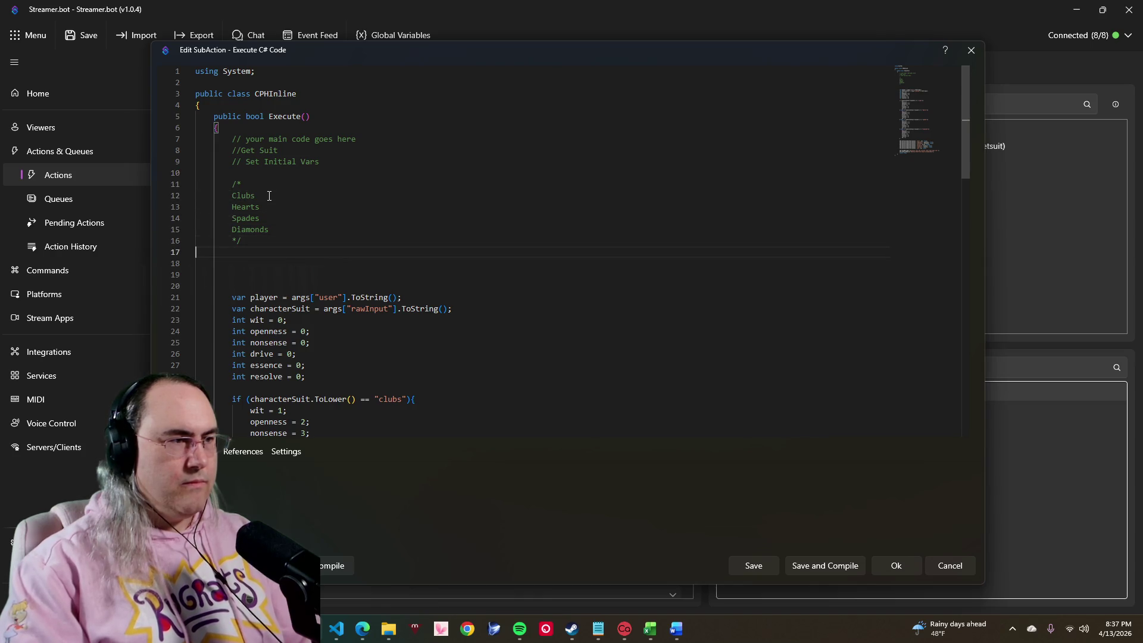
key(shift+Down)
key(shift+Down)
key(shift+Down)
key(shift+Left)
key(Delete)
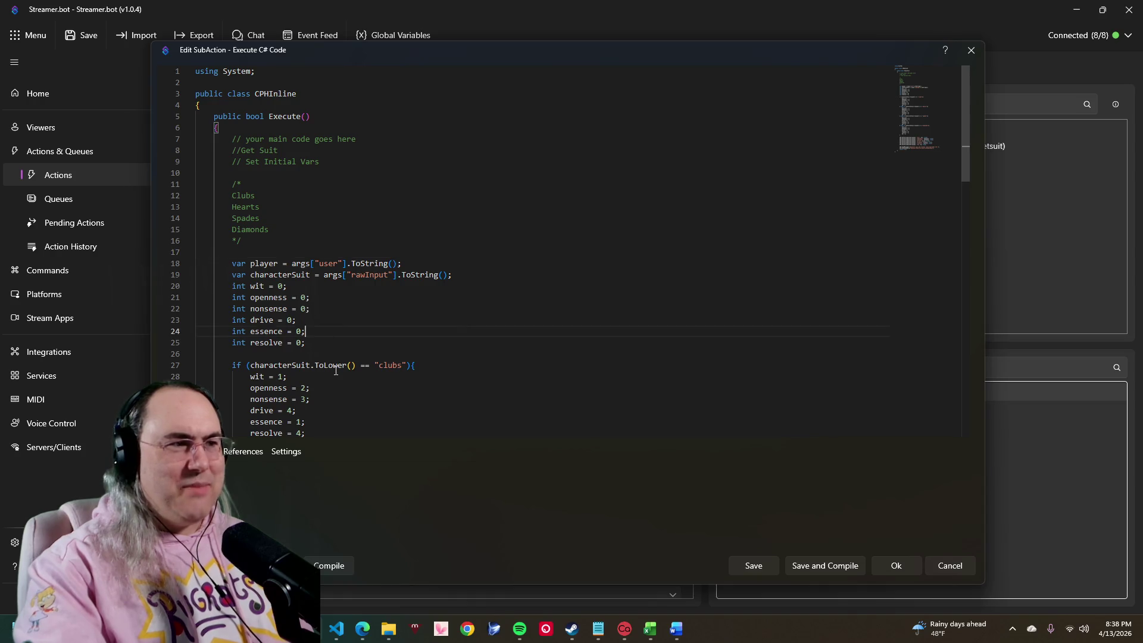
Step: Save and compile the cleaned-up setsuit code
click(337, 389)
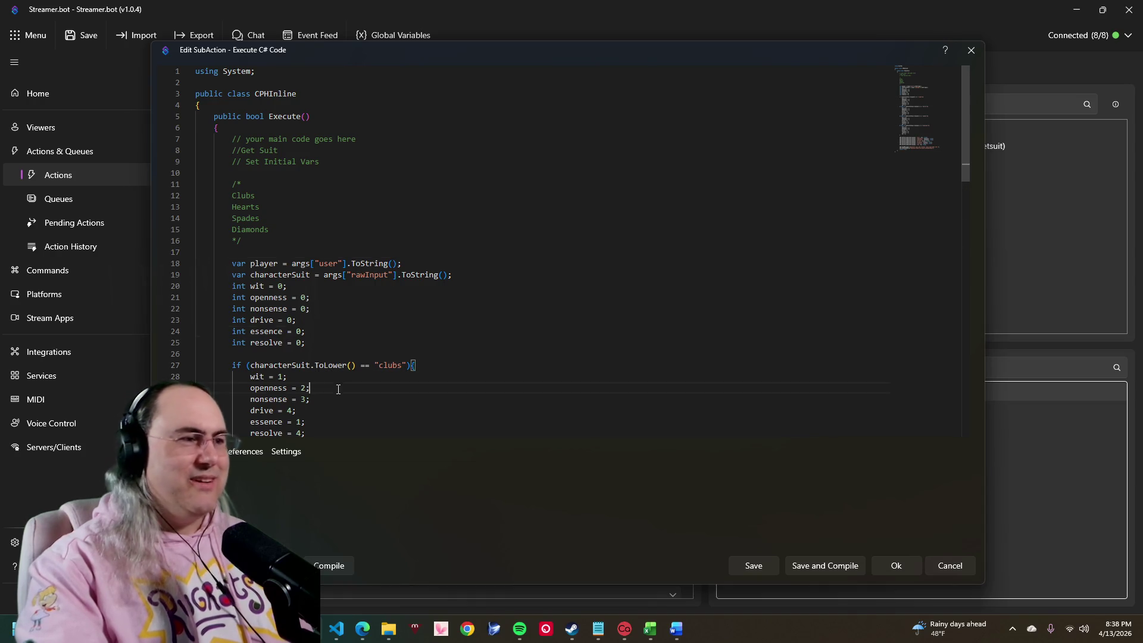
click(848, 566)
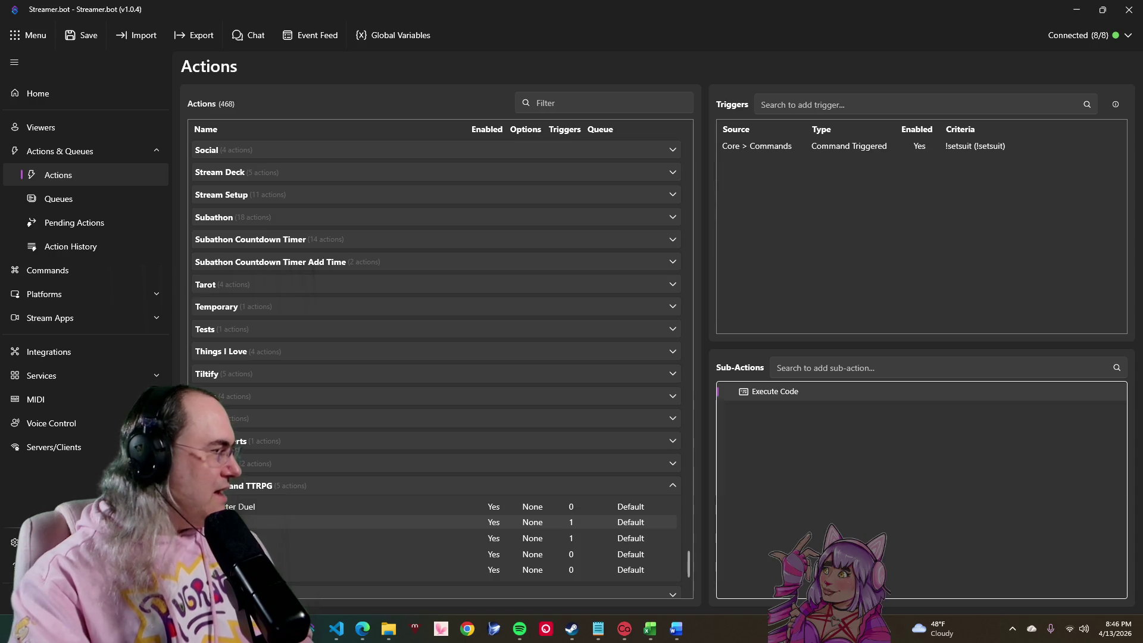
key(super+d)
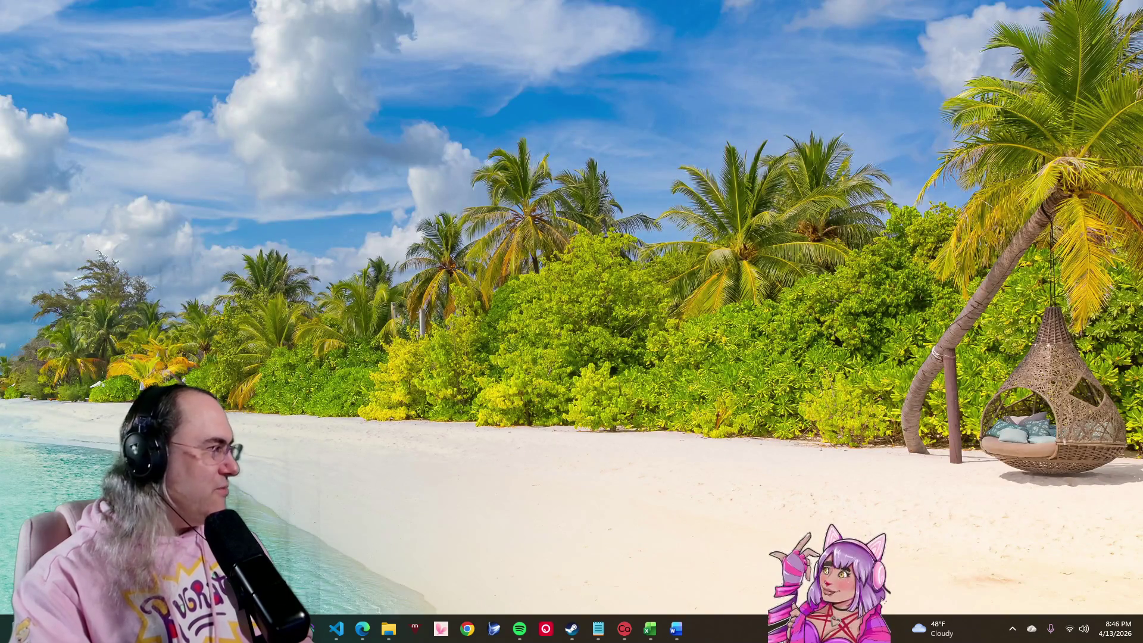
key(super+d)
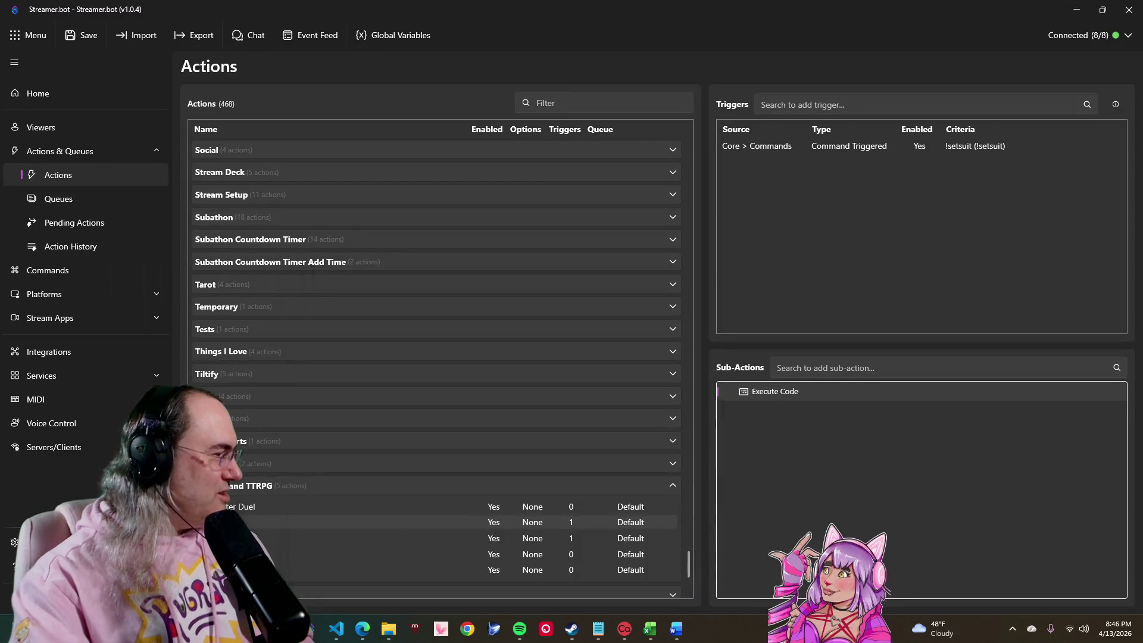
key(super+d)
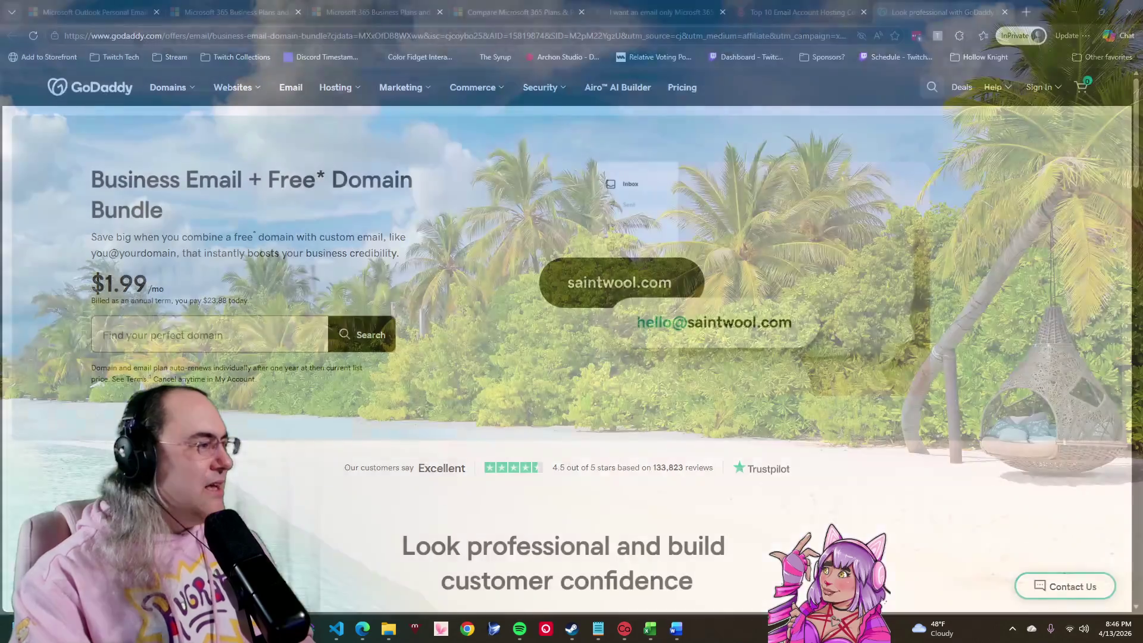
key(super+d)
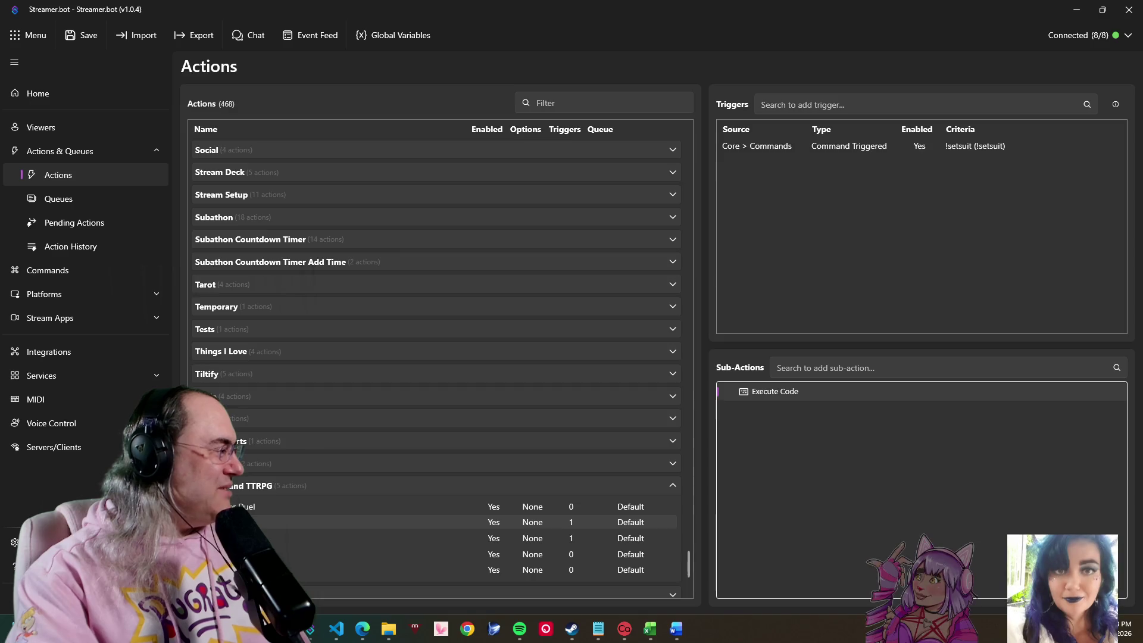
key(alt+Tab)
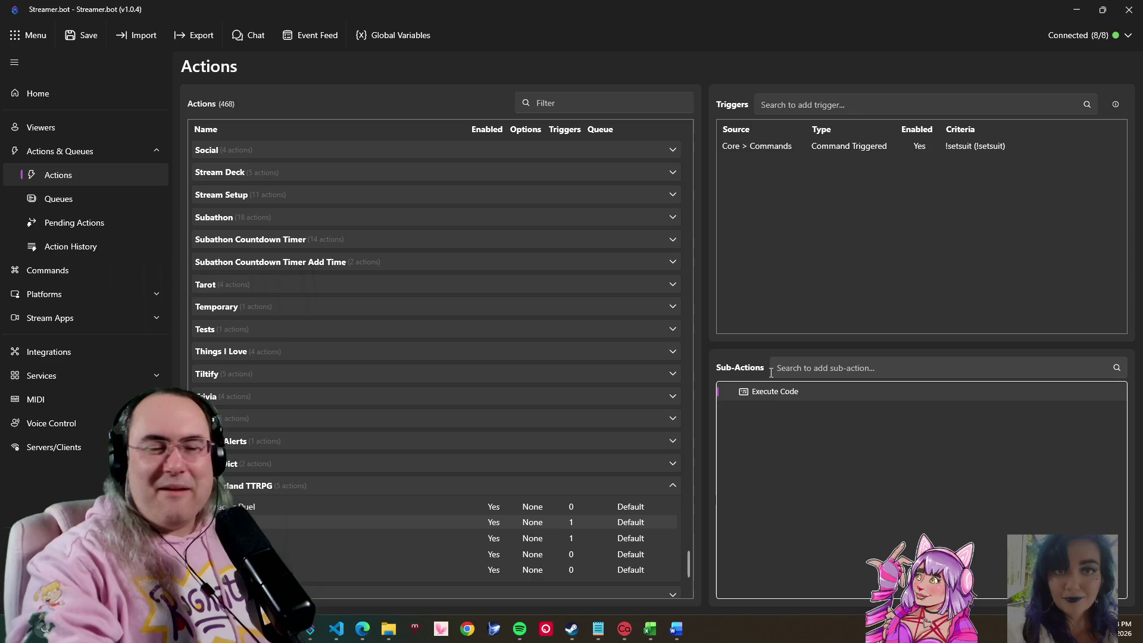
mouse_move(676, 629)
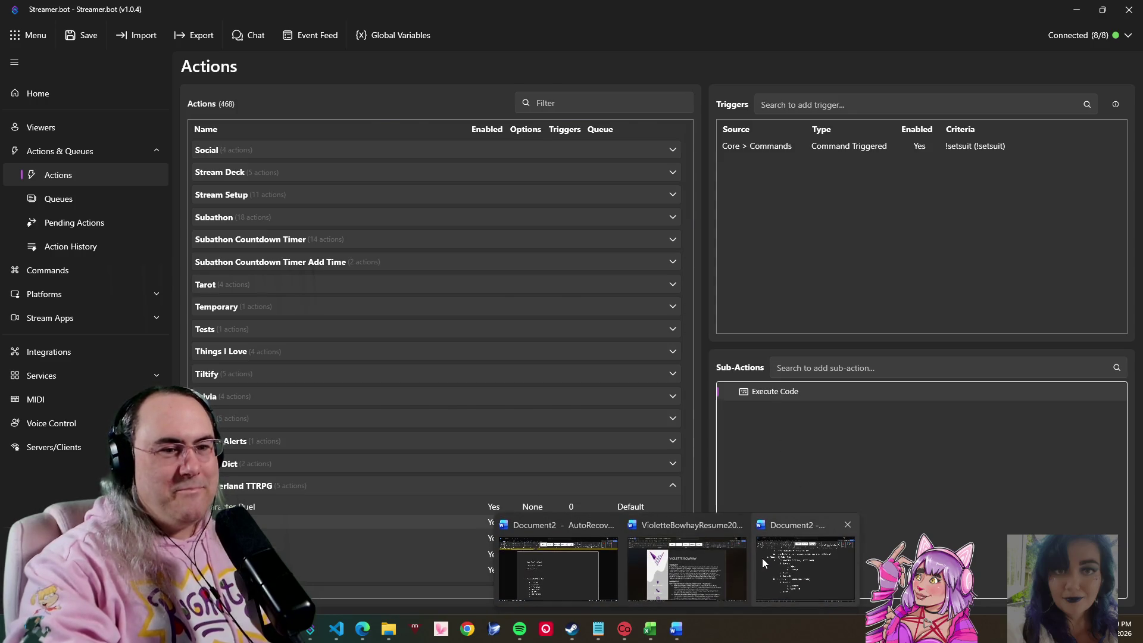
Step: Bring the Word design doc forward and widen it to review the Classes by Suit + Stat section
click(762, 558)
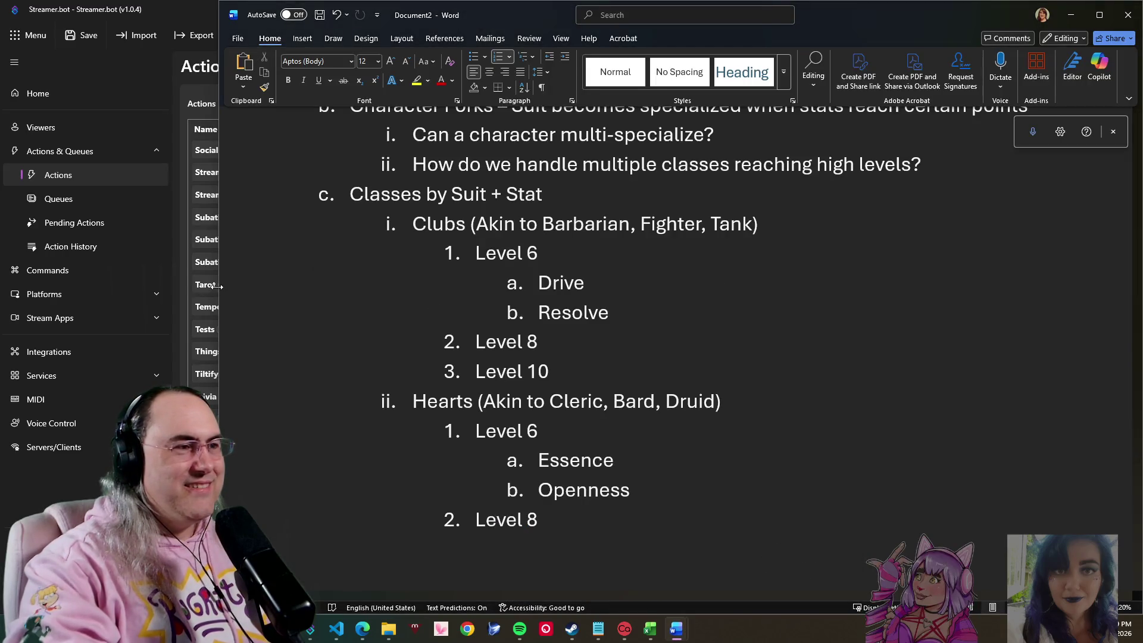
mouse_move(220, 276)
mouse_down()
mouse_move(129, 277)
mouse_move(168, 284)
mouse_up()
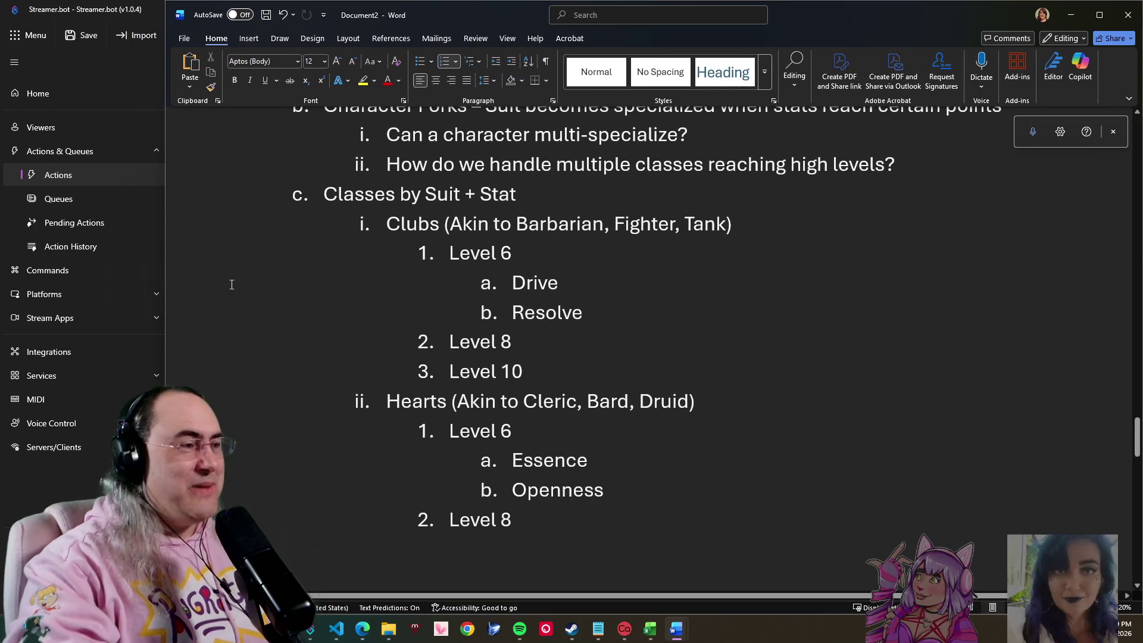
scroll(388, 311, up, 3)
scroll(538, 361, up, 1)
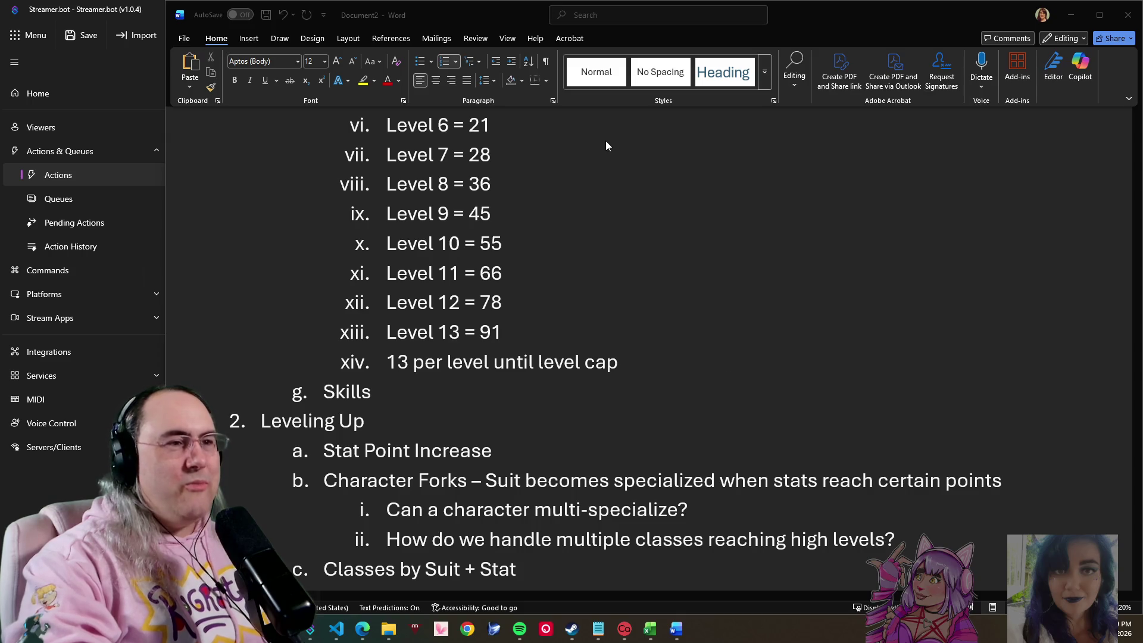
scroll(544, 211, up, 2)
scroll(526, 242, down, 2)
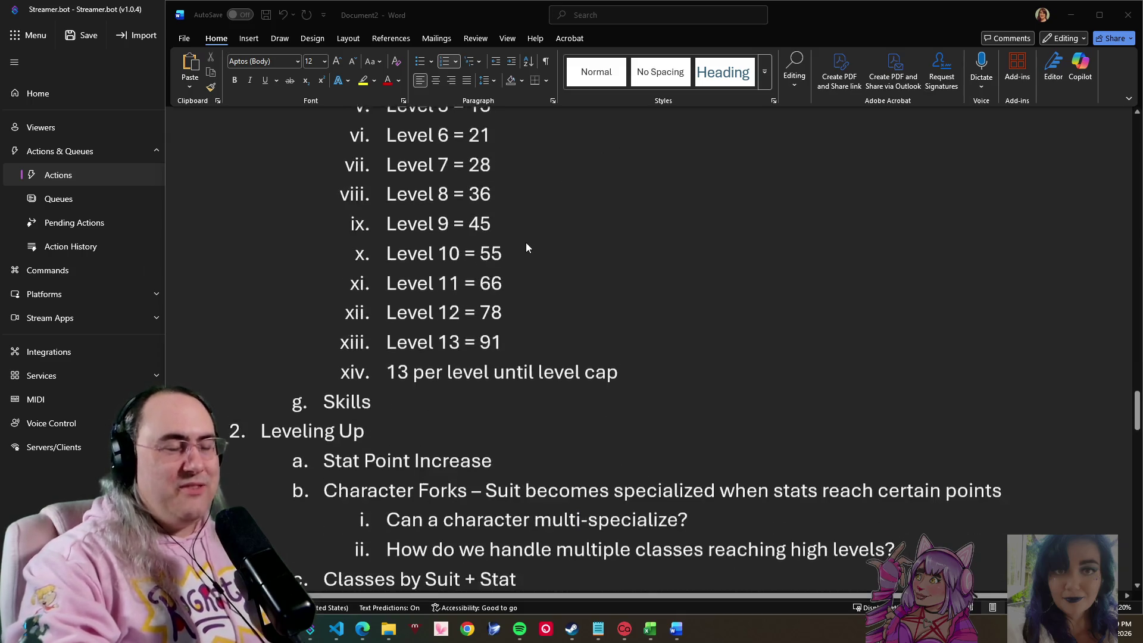
scroll(525, 247, down, 5)
scroll(533, 283, up, 3)
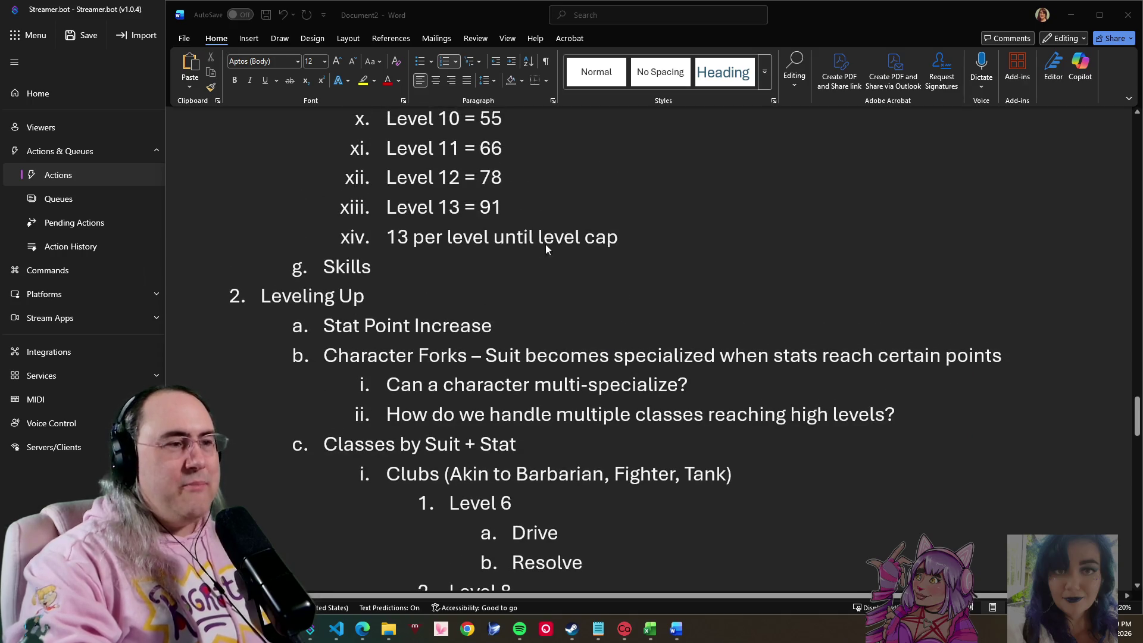
scroll(505, 256, down, 2)
scroll(780, 358, down, 1)
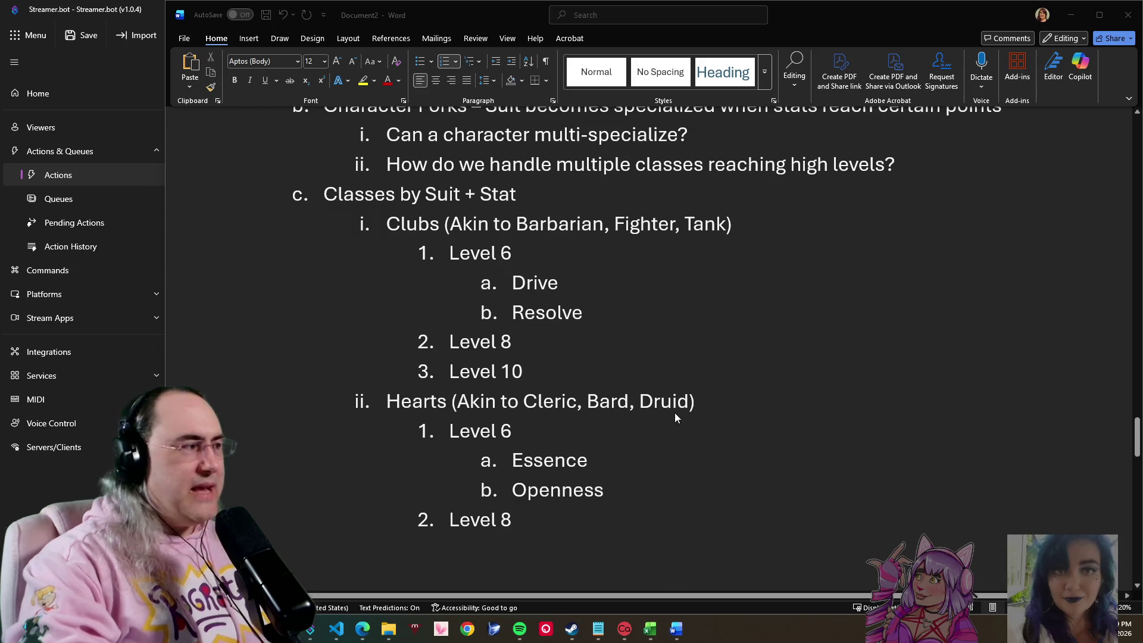
scroll(674, 413, down, 3)
scroll(674, 415, down, 3)
scroll(665, 405, down, 2)
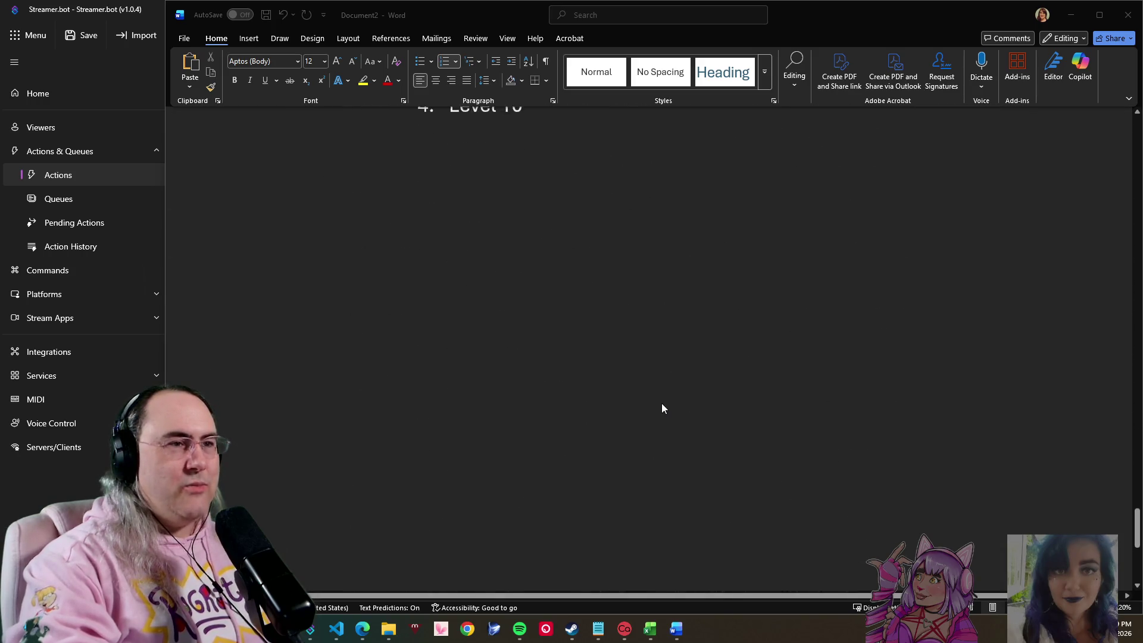
scroll(662, 406, up, 5)
scroll(658, 411, up, 1)
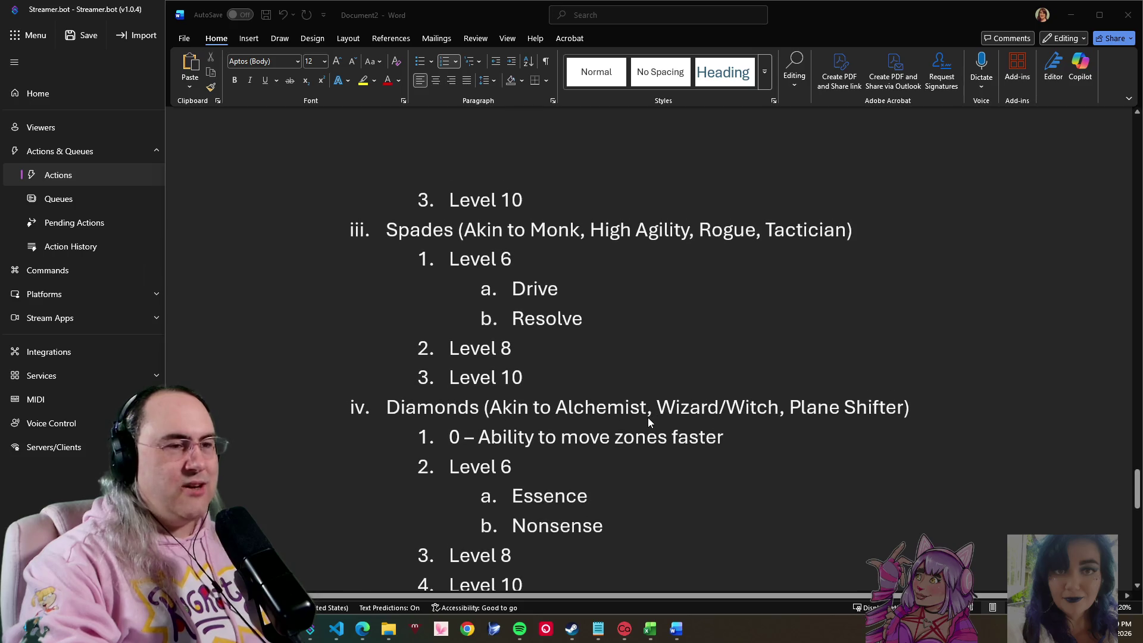
scroll(648, 416, up, 2)
scroll(644, 424, up, 2)
scroll(644, 419, up, 3)
scroll(644, 420, up, 2)
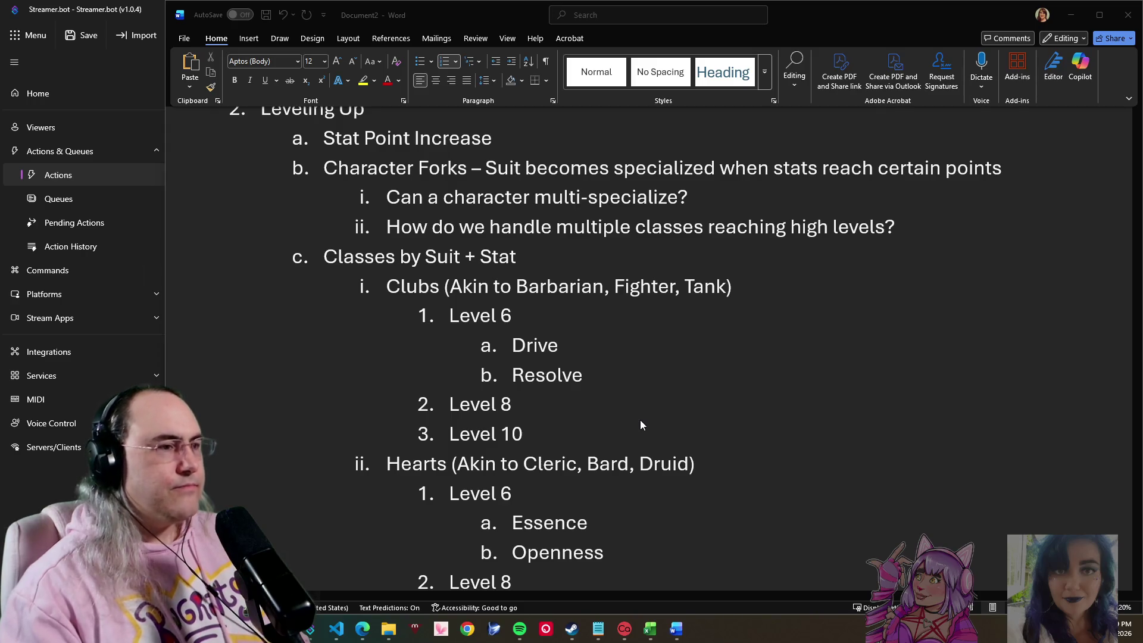
Step: Add a Level 1 item above Clubs' Level 6 with an empty demoted sub-item beneath it
click(450, 315)
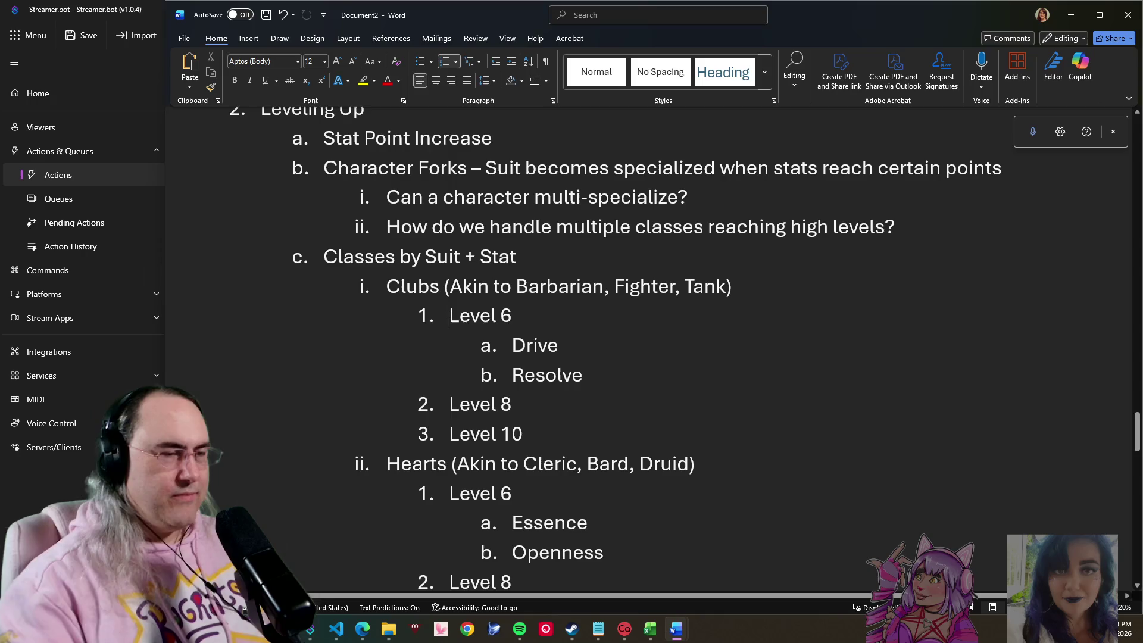
key(Return)
key(Up)
text(L)
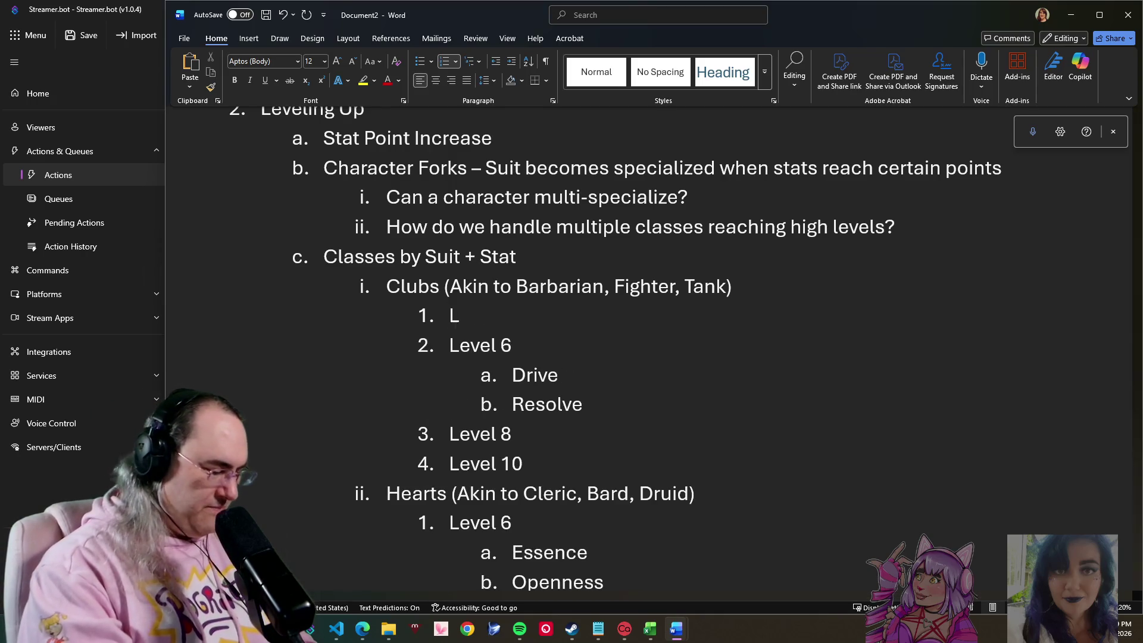
text(evel 1)
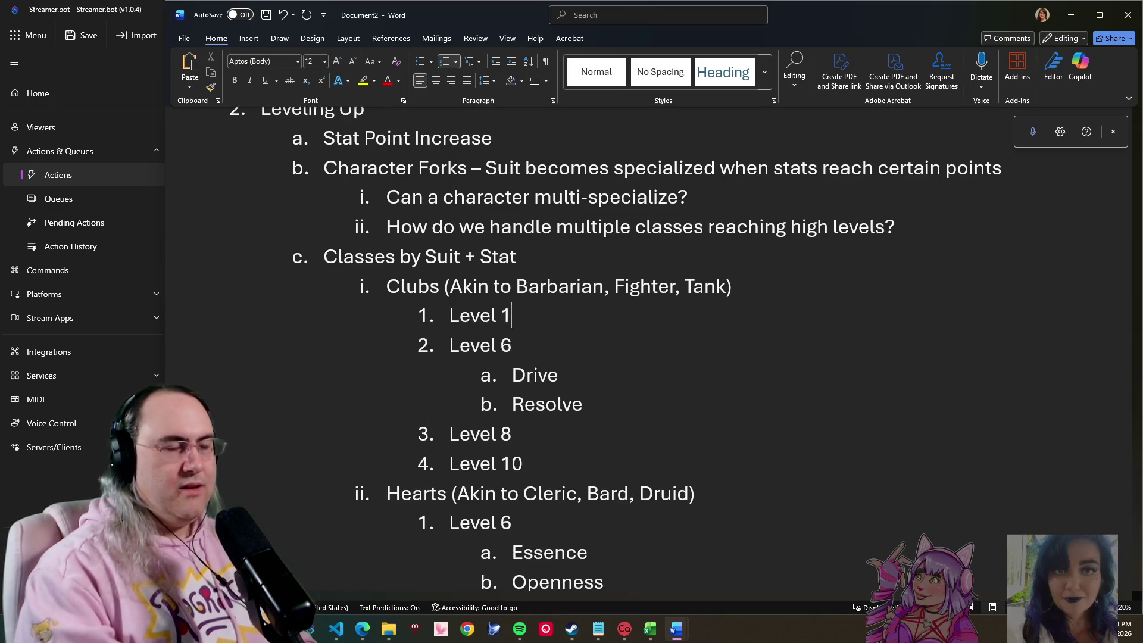
key(Return)
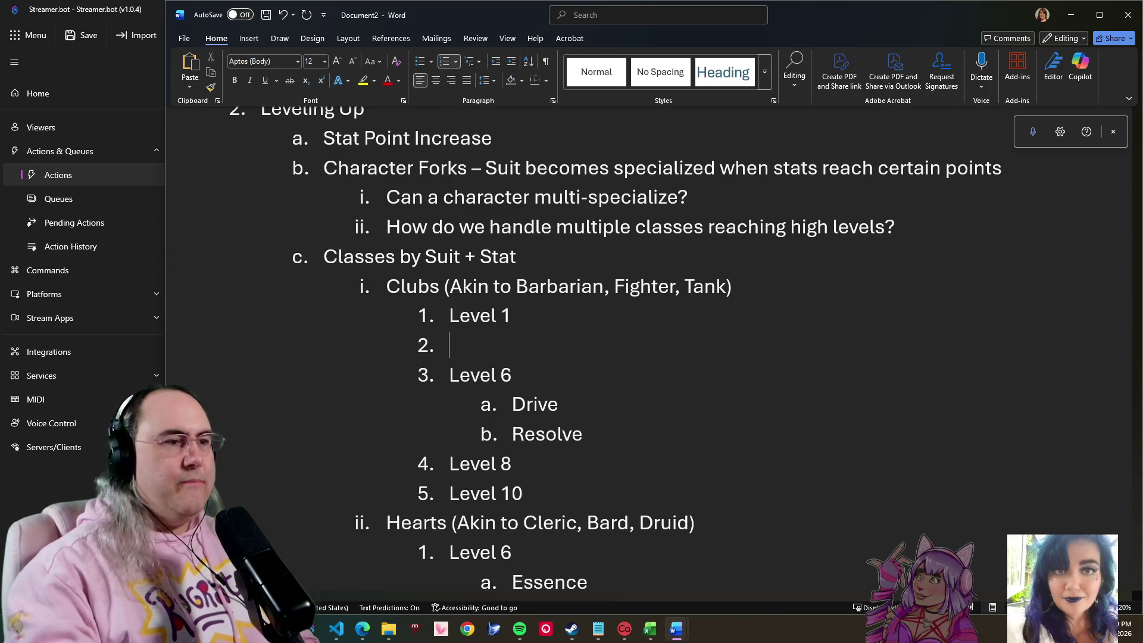
key(Tab)
scroll(461, 386, down, 3)
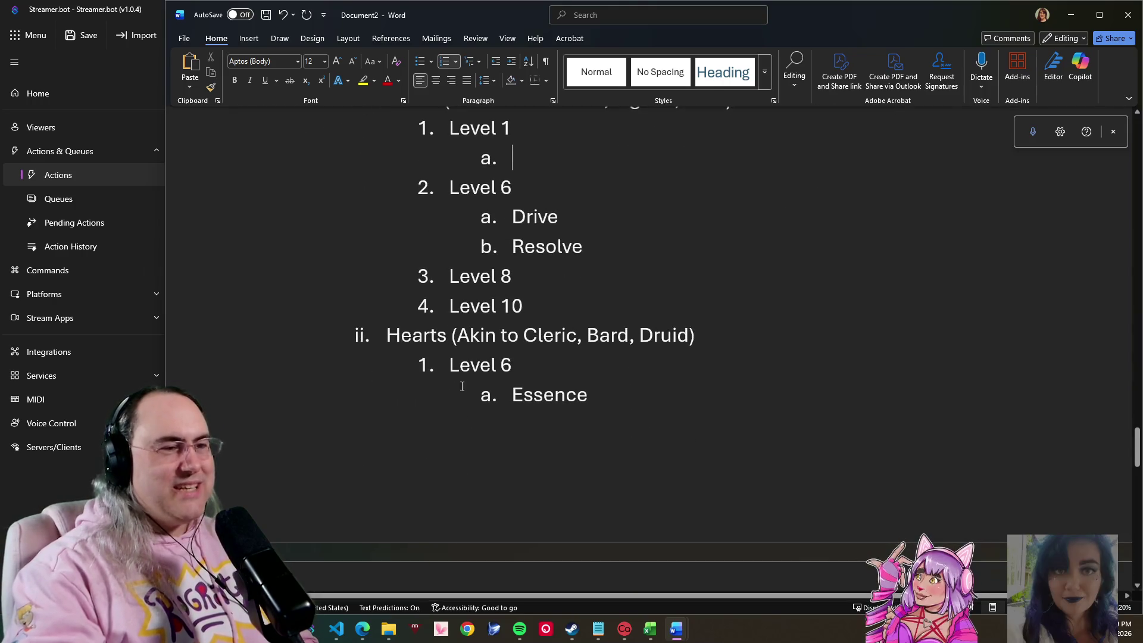
Step: Add a Level 1 item above Hearts' Level 6 and select its text for copying
click(446, 365)
key(Return)
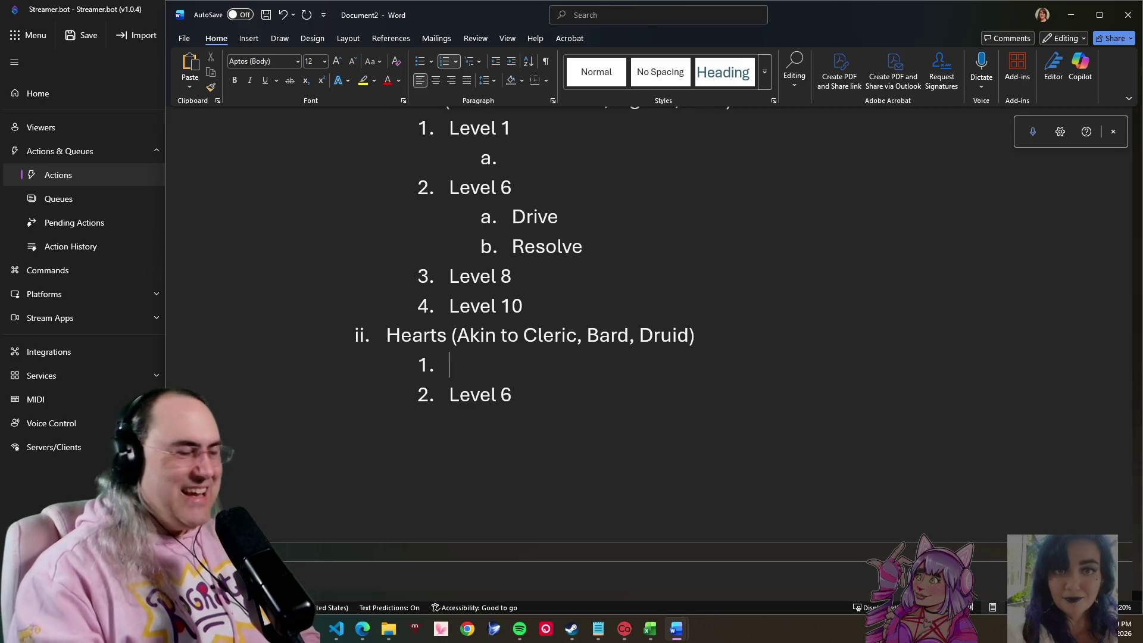
text(Level )
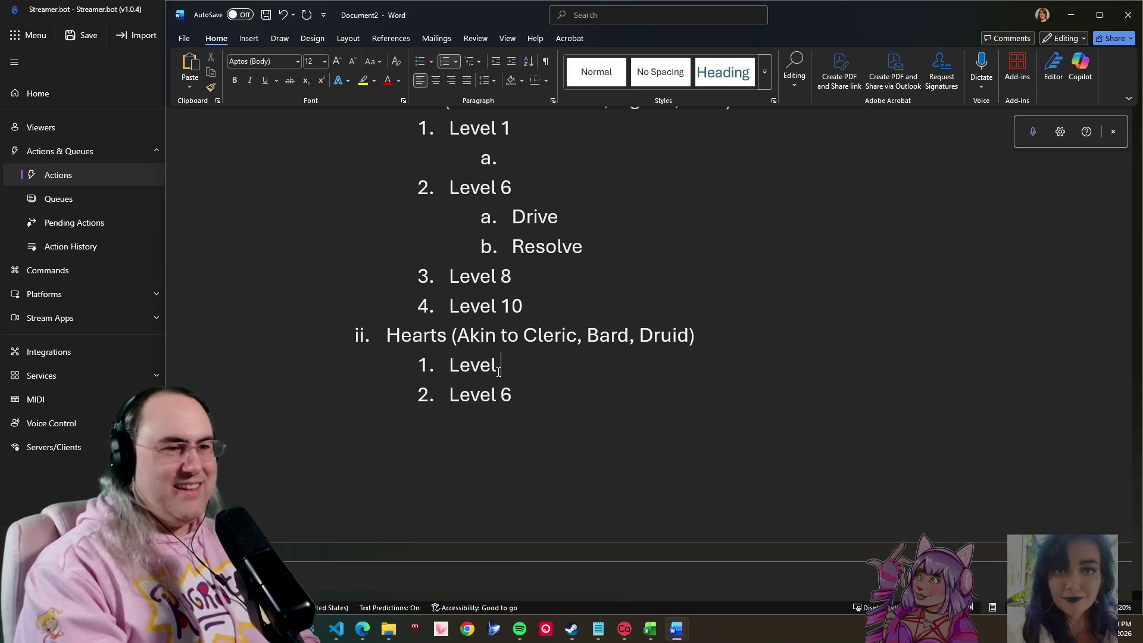
text(` 1)
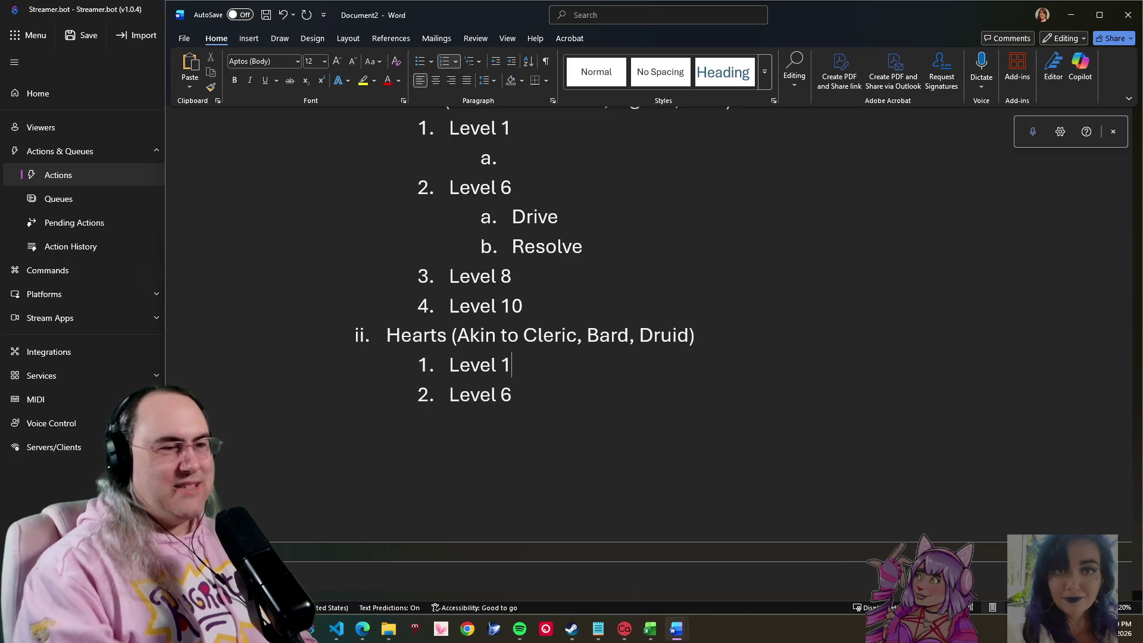
drag(450, 364, 522, 366)
key(ctrl+c)
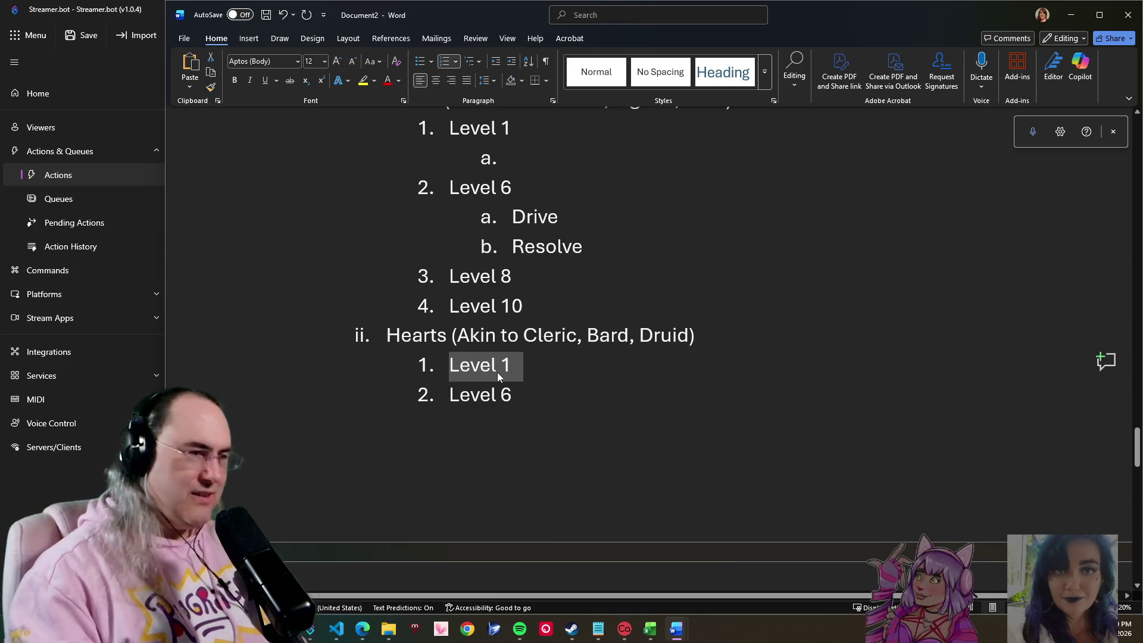
scroll(497, 373, down, 3)
scroll(423, 331, down, 1)
scroll(437, 349, down, 1)
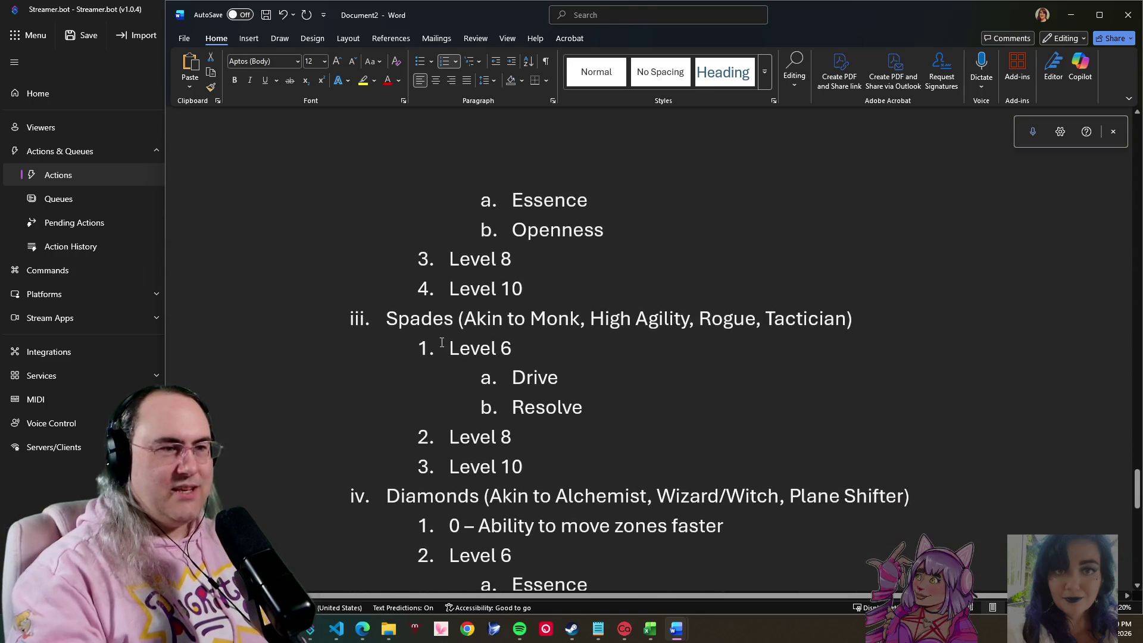
Step: Paste Level 1 before Level 6 under Spades and Diamonds, keeping the list numbering
click(448, 348)
key(ctrl+v)
scroll(468, 436, down, 2)
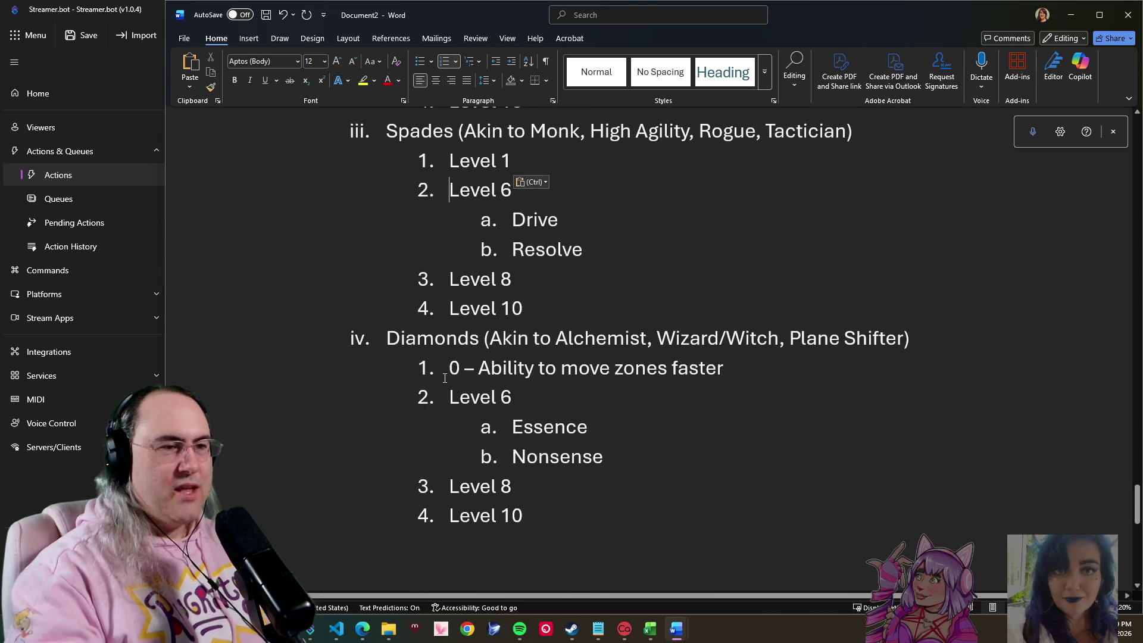
key(ctrl+v)
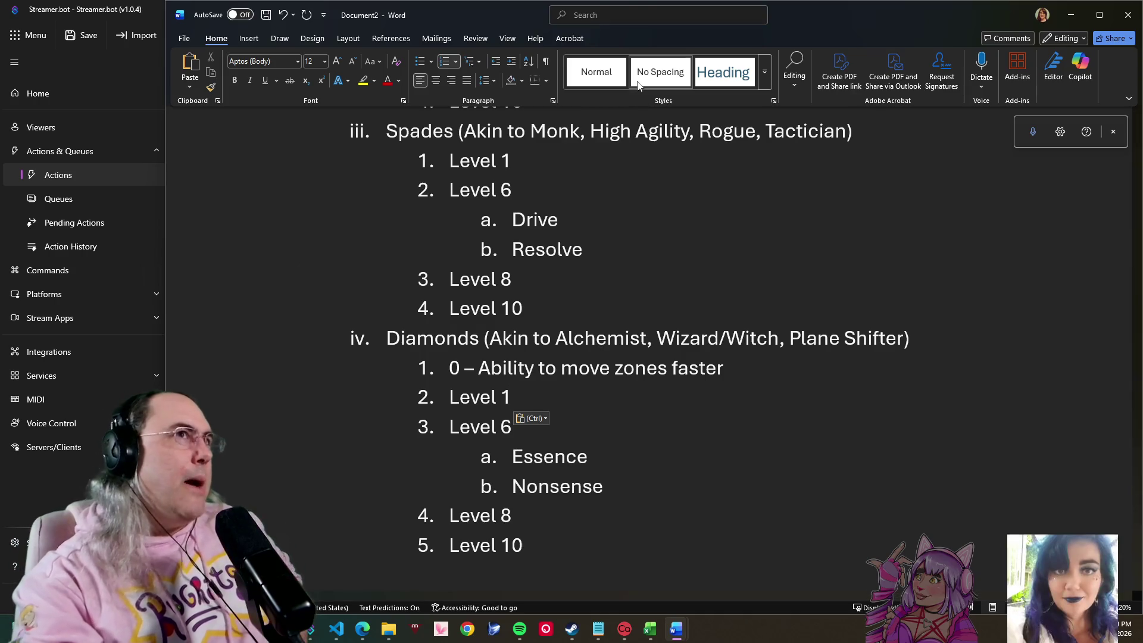
key(ctrl+z)
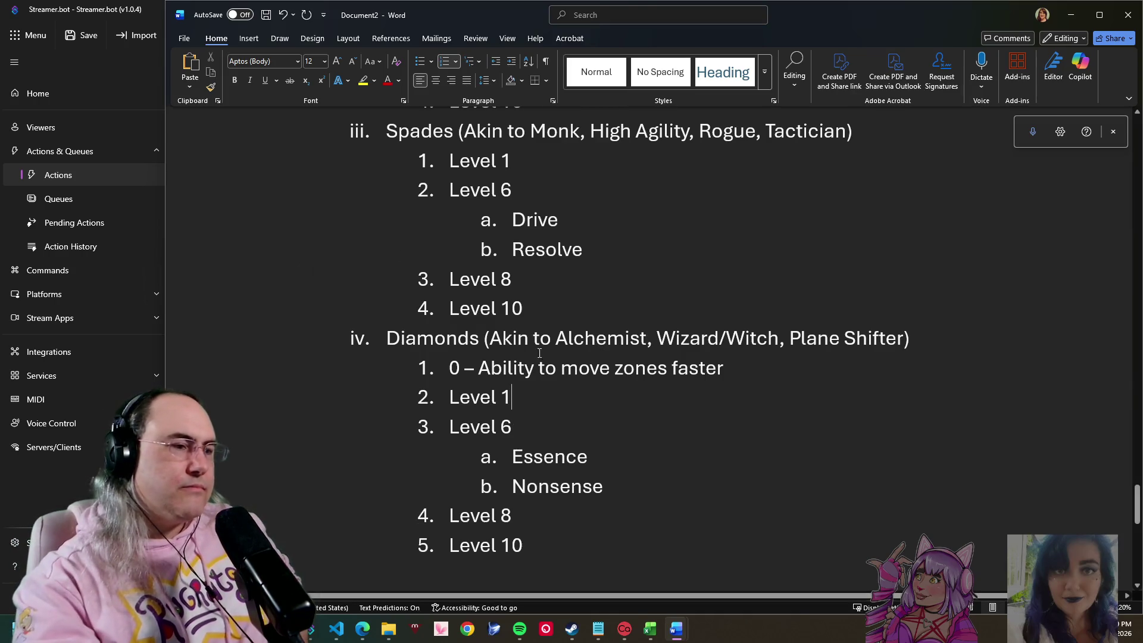
scroll(711, 413, up, 2)
scroll(571, 378, up, 3)
scroll(572, 377, up, 5)
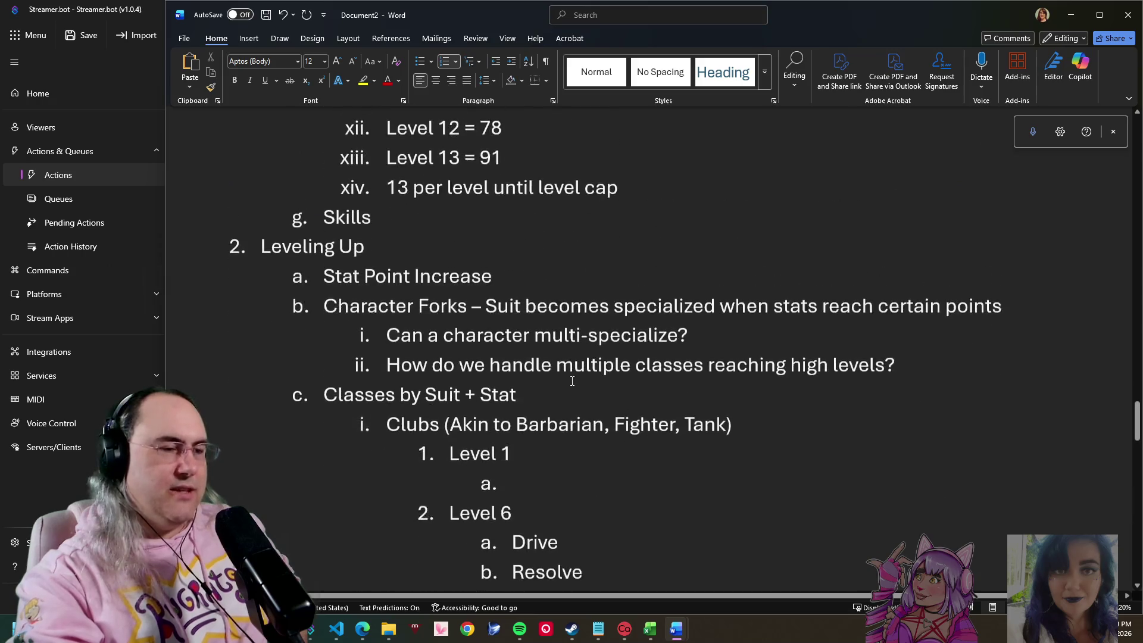
scroll(569, 387, down, 1)
scroll(569, 387, down, 3)
scroll(581, 378, down, 3)
scroll(582, 357, down, 1)
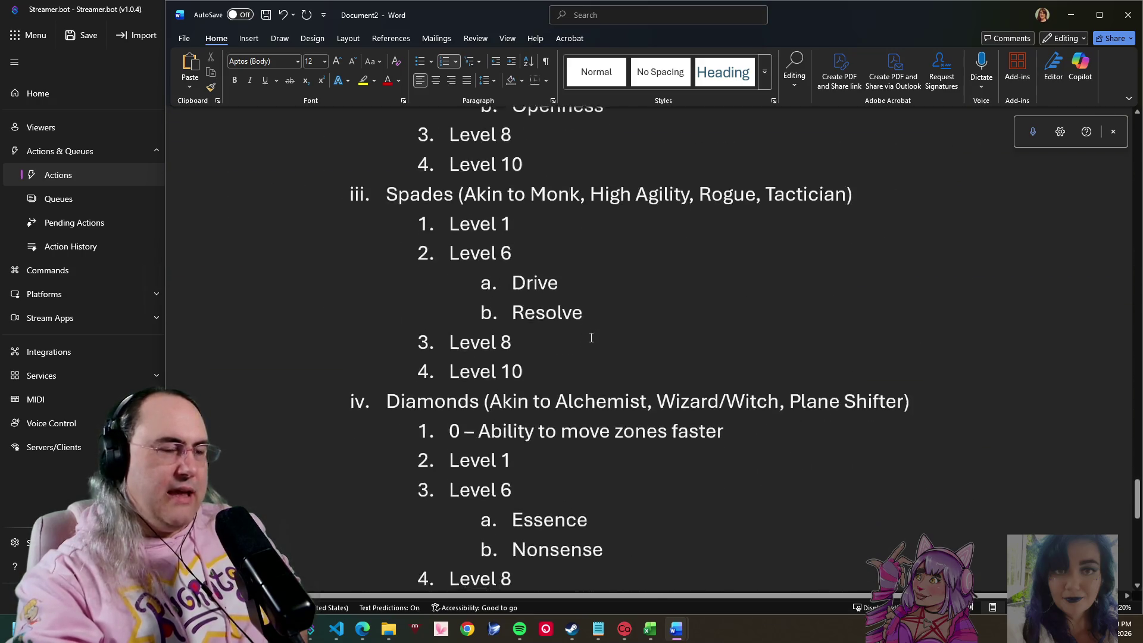
scroll(592, 331, down, 1)
Step: Select Diamonds' zone-speed ability text without its trailing space
drag(480, 304, 767, 299)
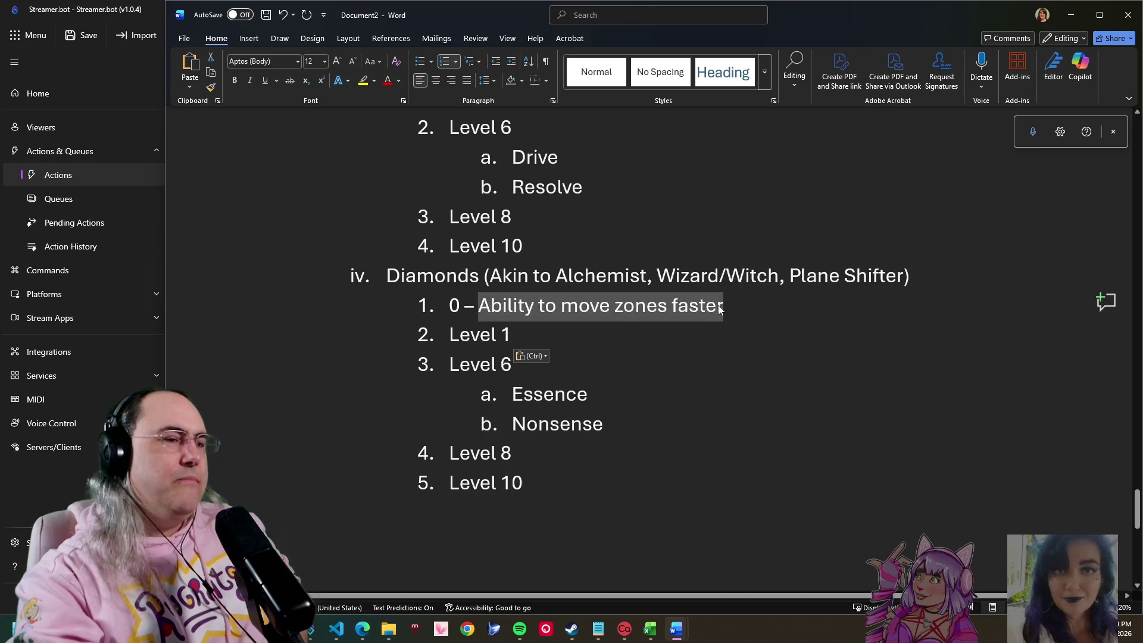
click(723, 305)
drag(748, 306, 448, 306)
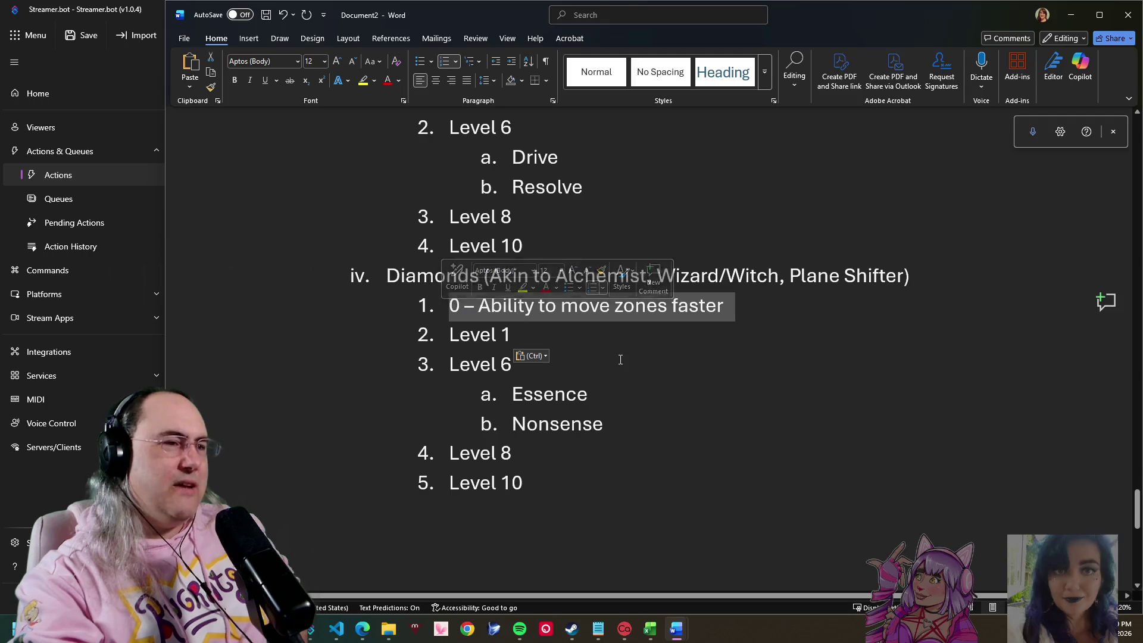
scroll(620, 357, up, 3)
scroll(621, 362, up, 3)
scroll(622, 362, up, 3)
scroll(623, 371, up, 2)
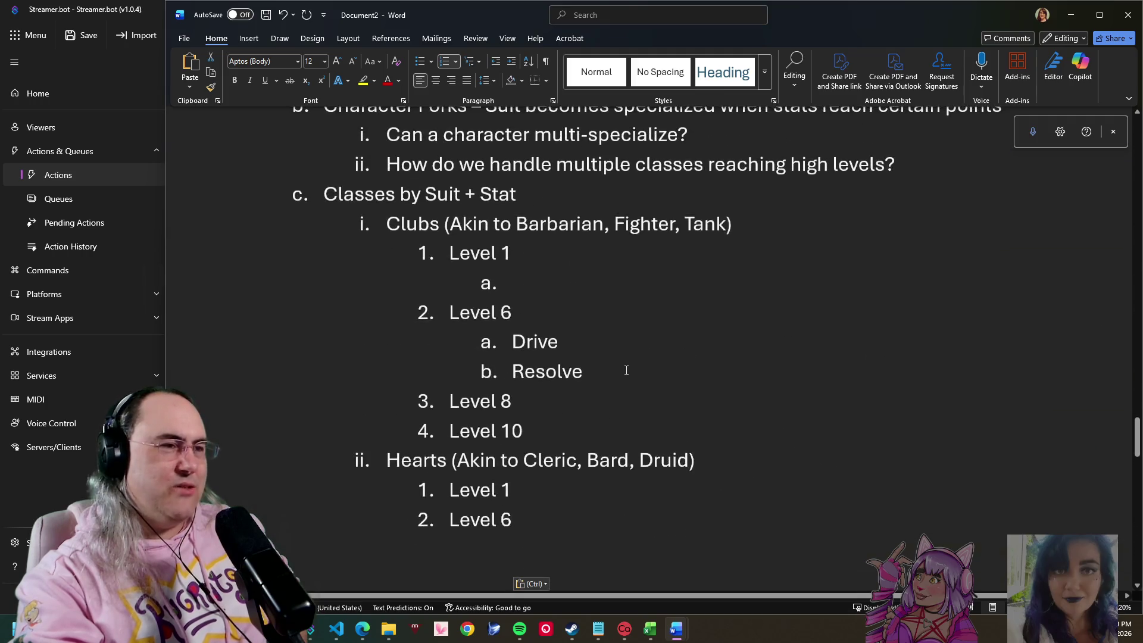
scroll(626, 380, up, 1)
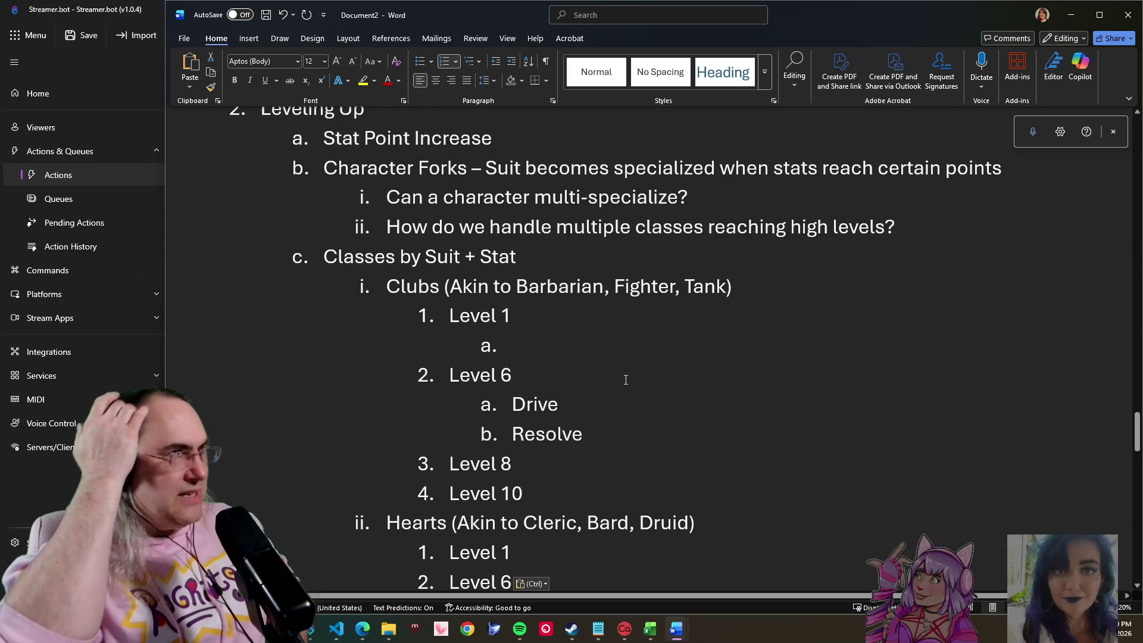
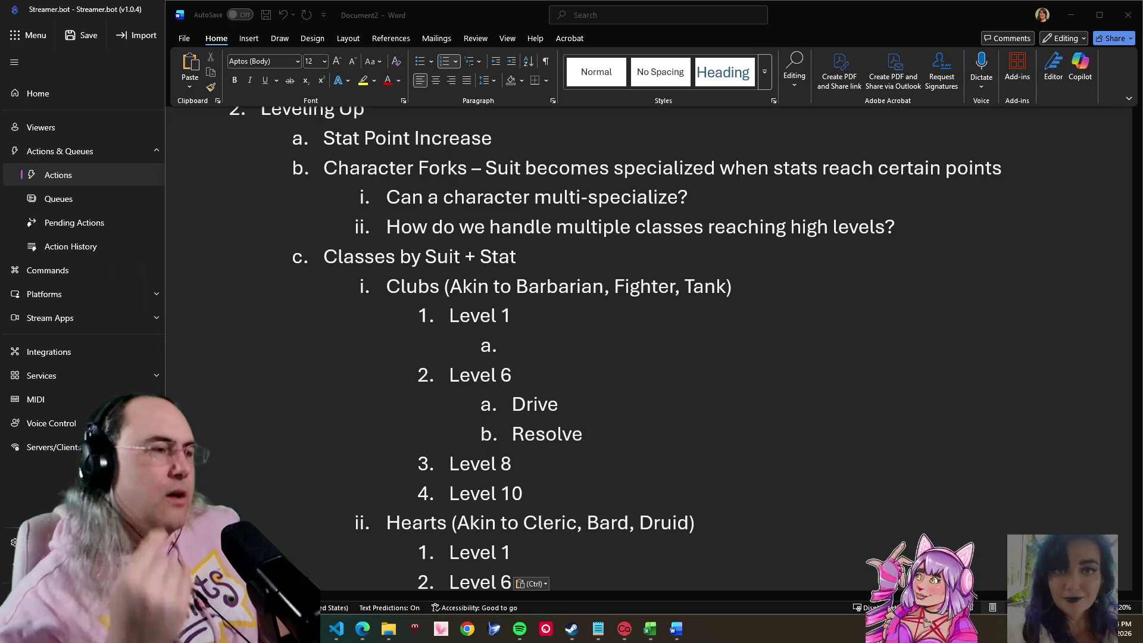
Step: Fill the empty Clubs Level 1 sub-item with 'Blocking (Advantage on Defense)', removing the stray 9
click(743, 330)
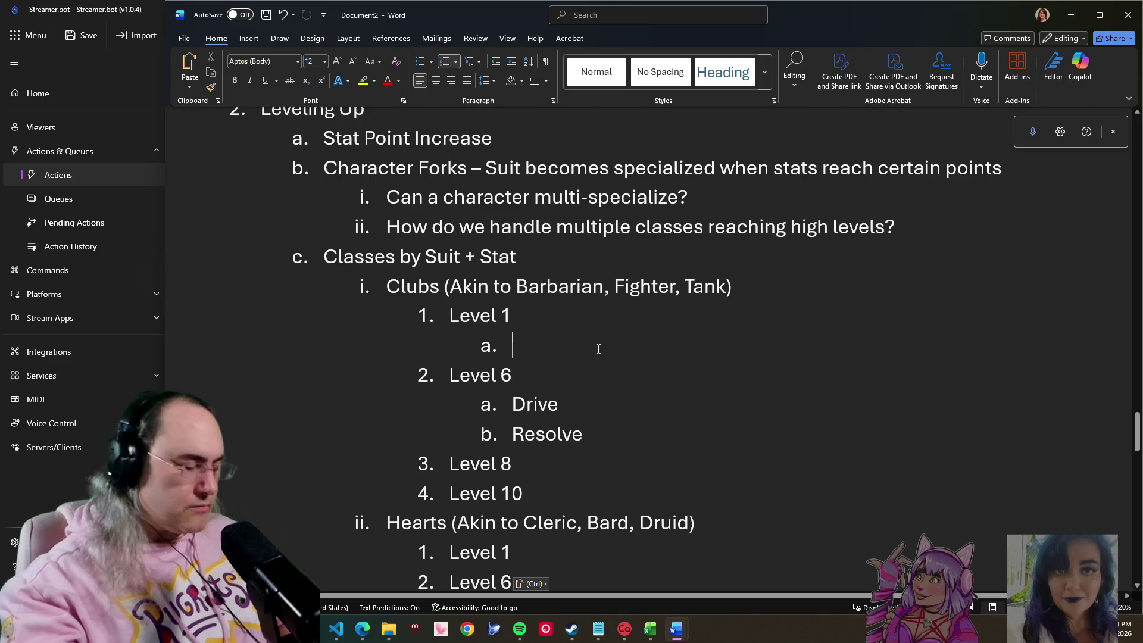
text(Block)
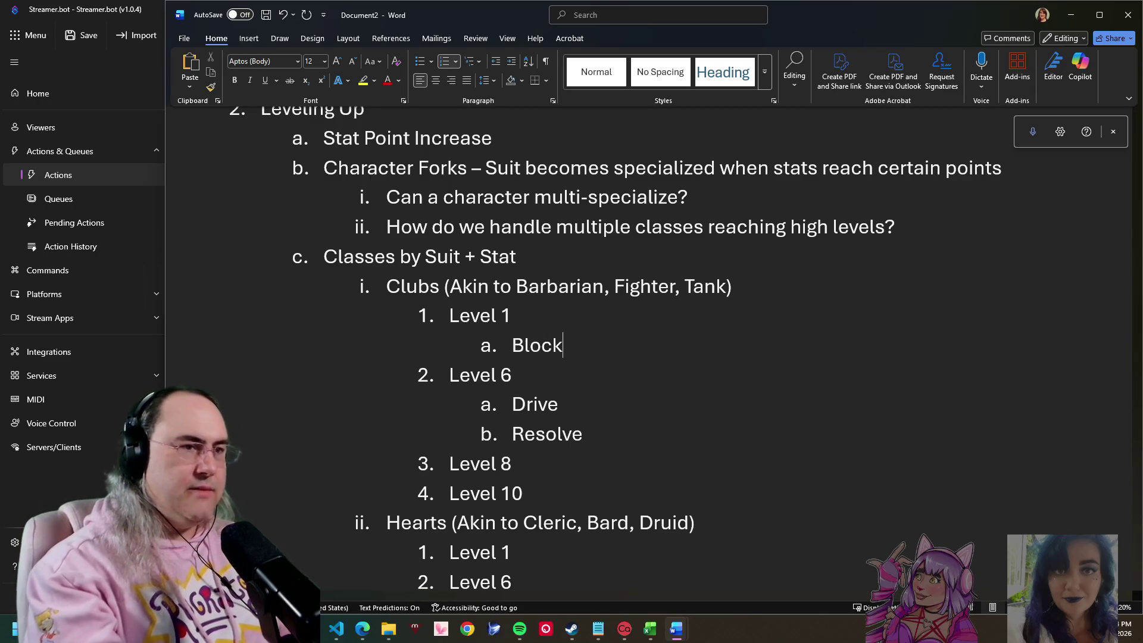
text(ing)
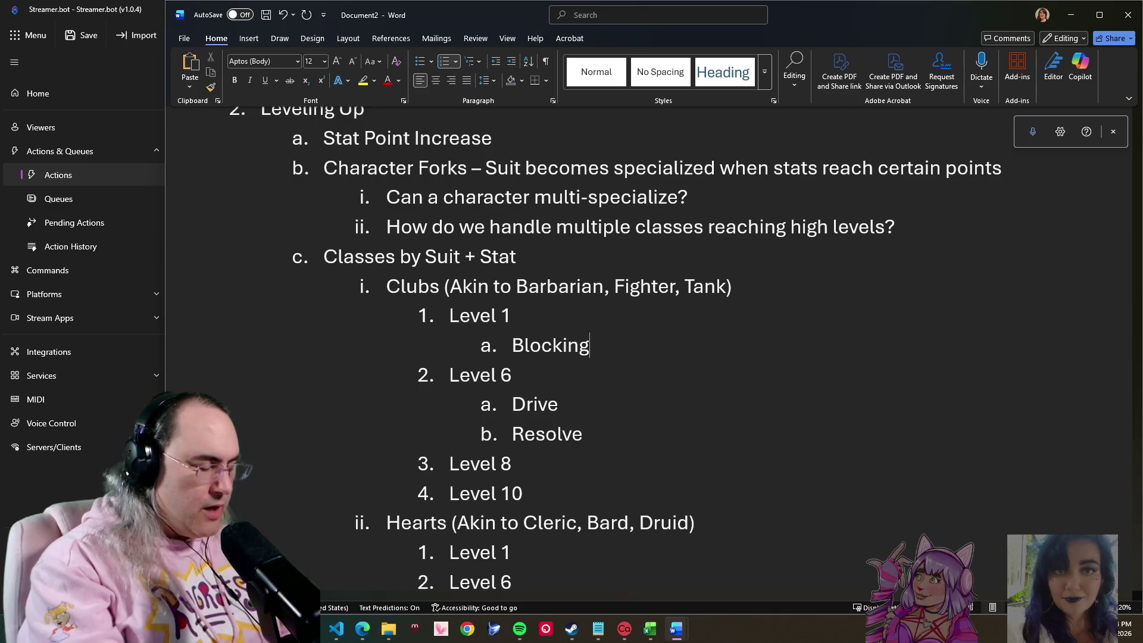
text(9)
key(BackSpace)
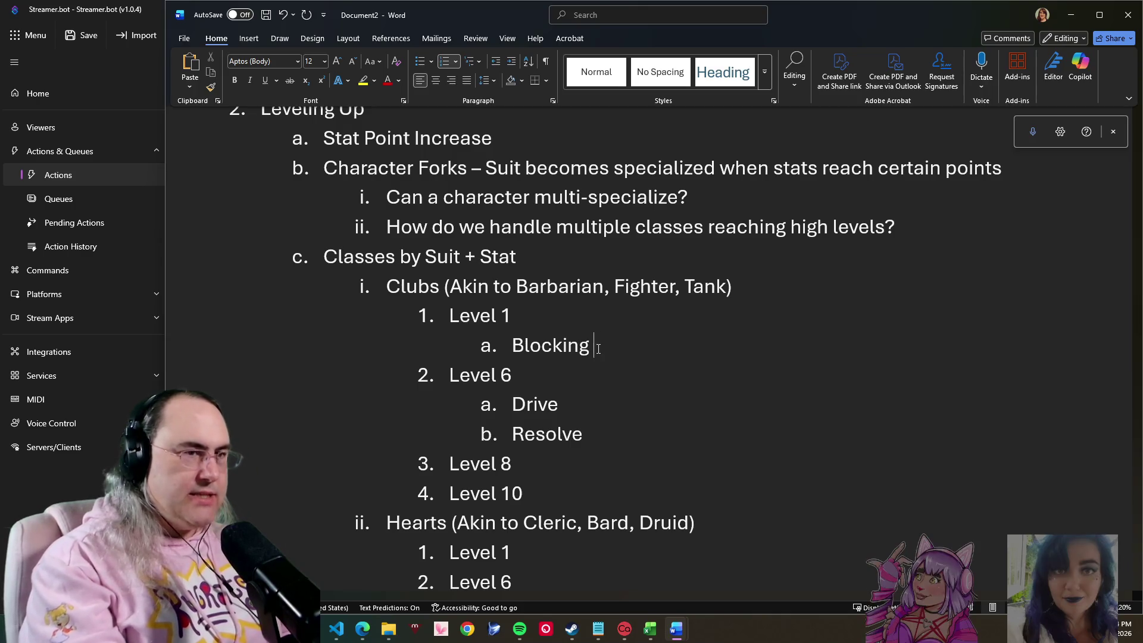
text(Adv)
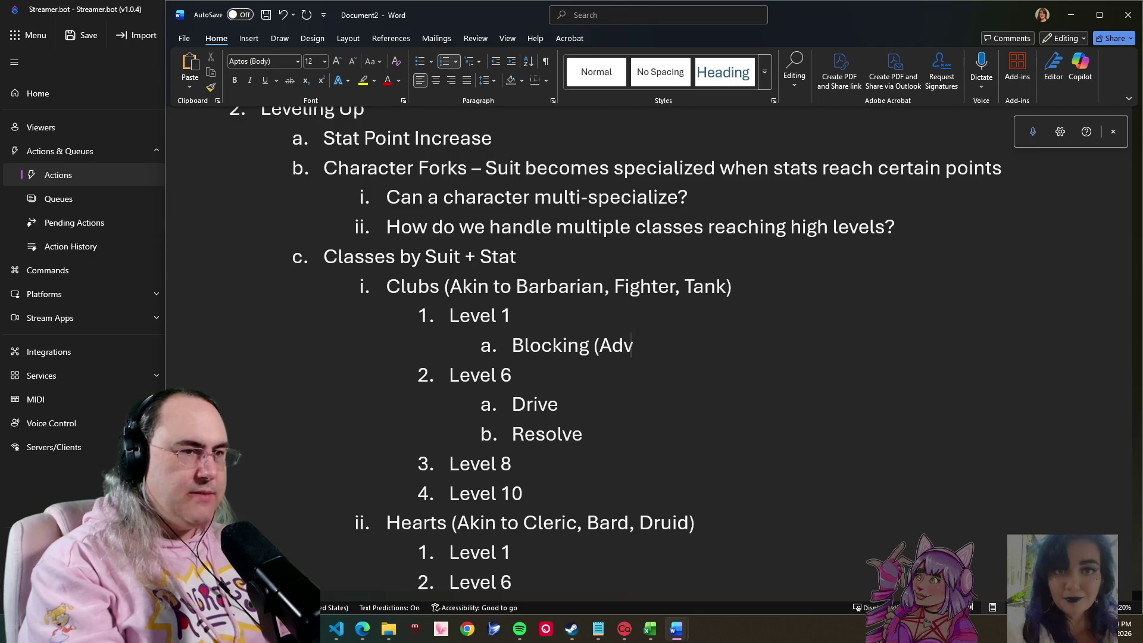
text(antag)
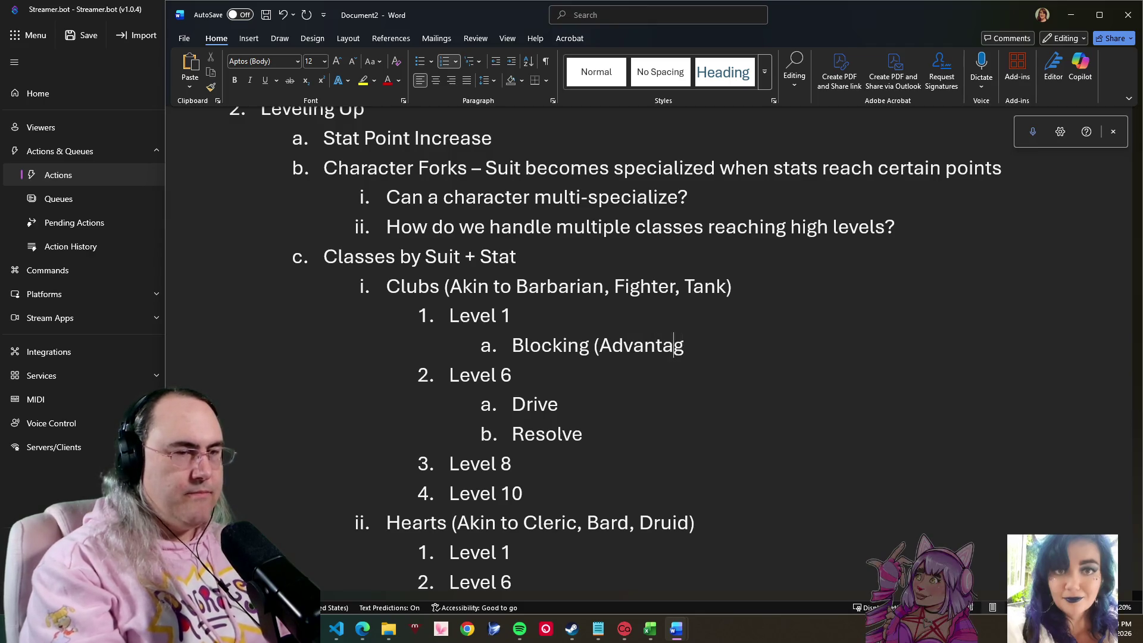
text(e on De)
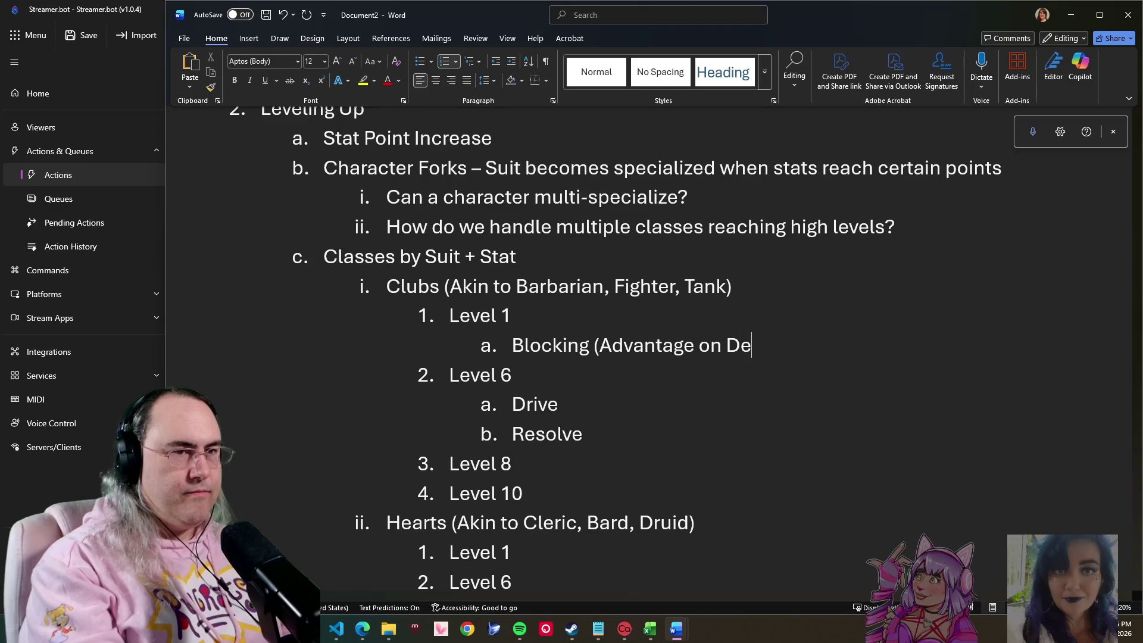
text(fenc)
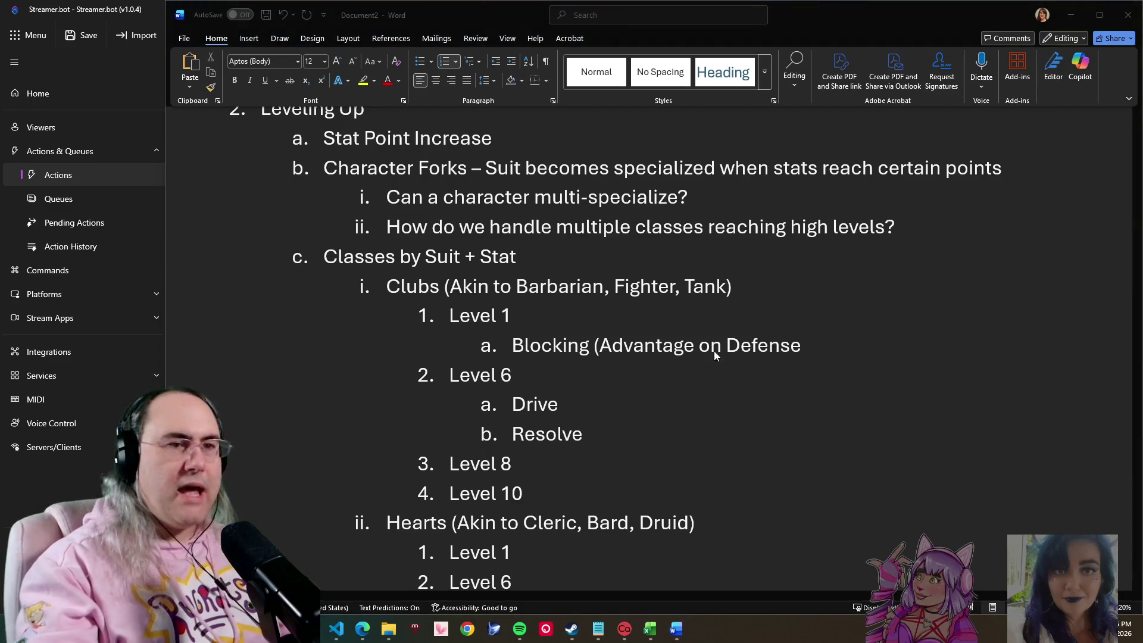
click(815, 342)
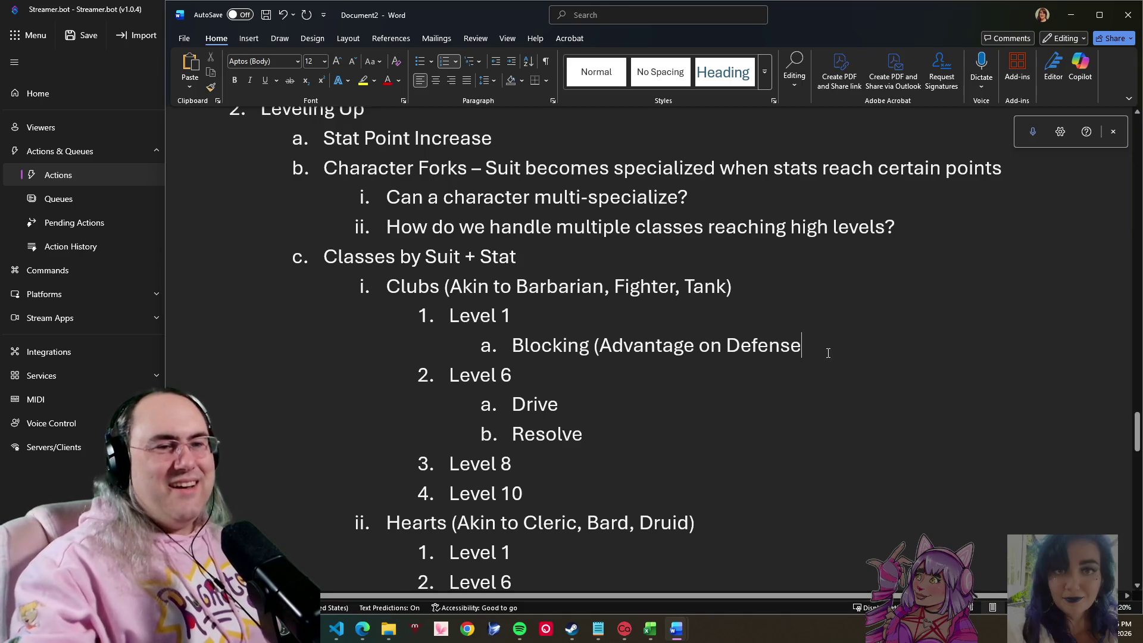
text())
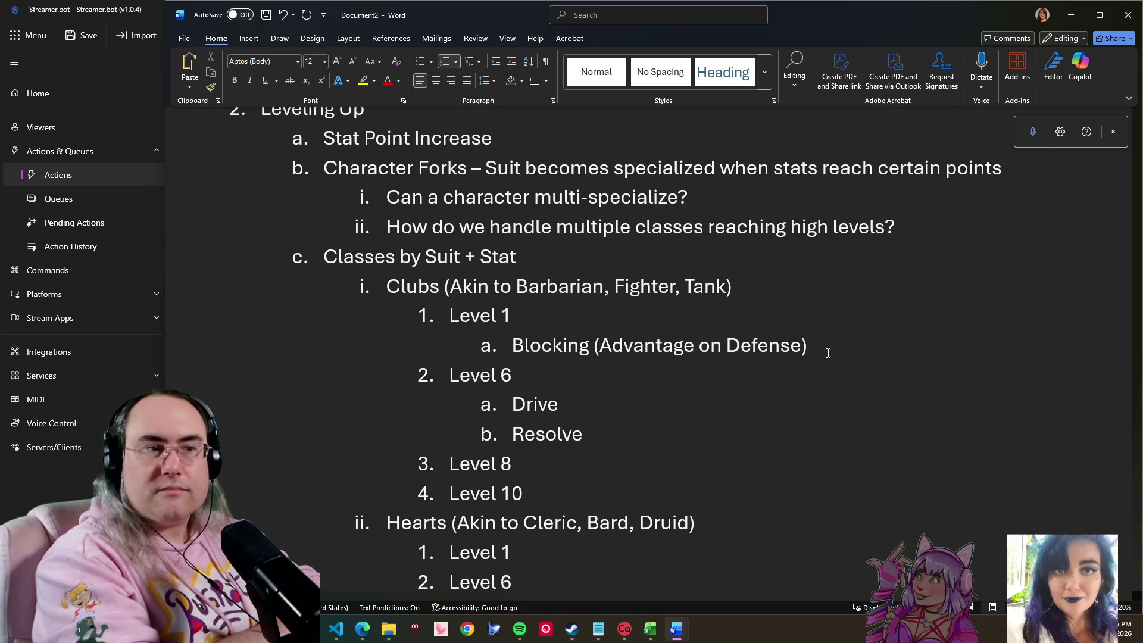
scroll(804, 573, down, 1)
scroll(804, 575, down, 3)
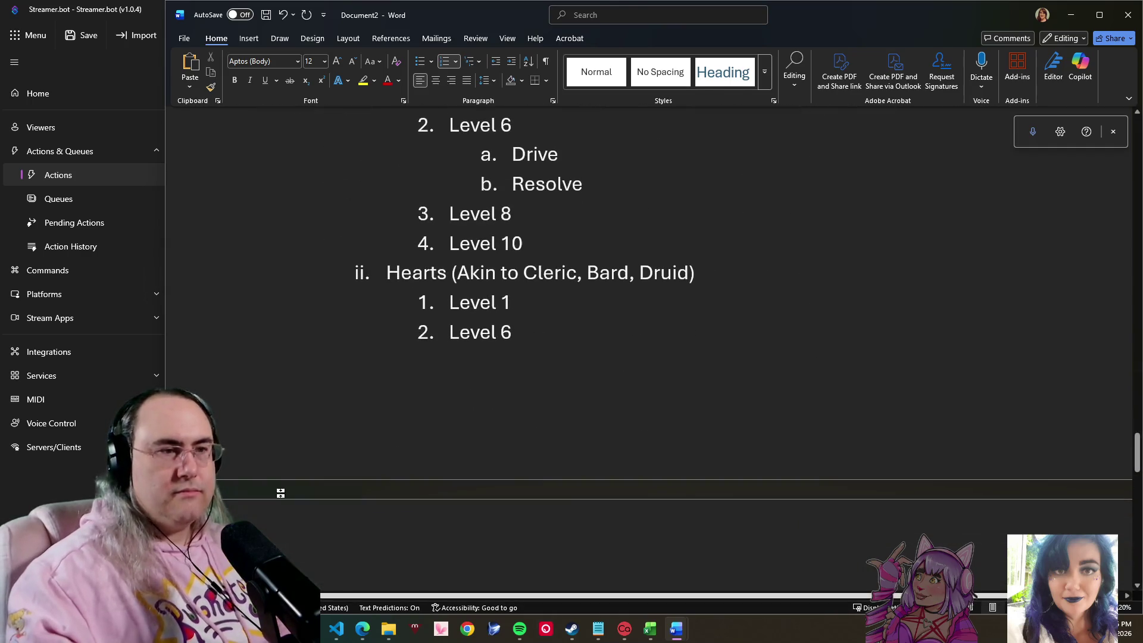
Step: Add a Hearts Level 1 sub-item 'Share the Pain (50% Round Down)', correcting 'Sharing' to 'Share'
key(BackSpace)
key(BackSpace)
key(BackSpace)
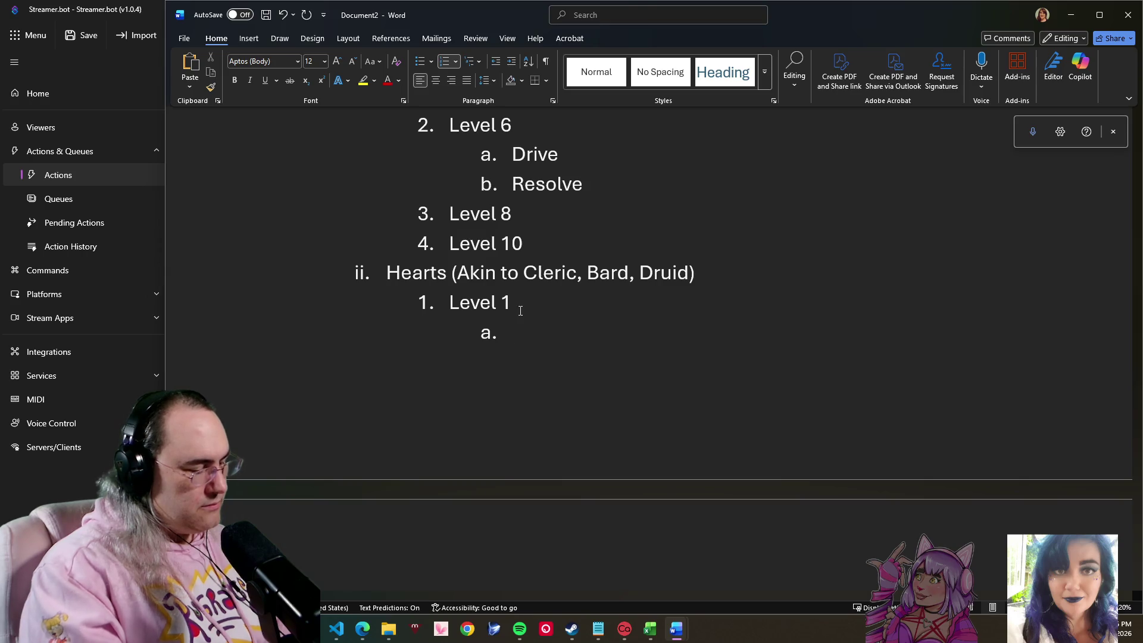
text(Sharn)
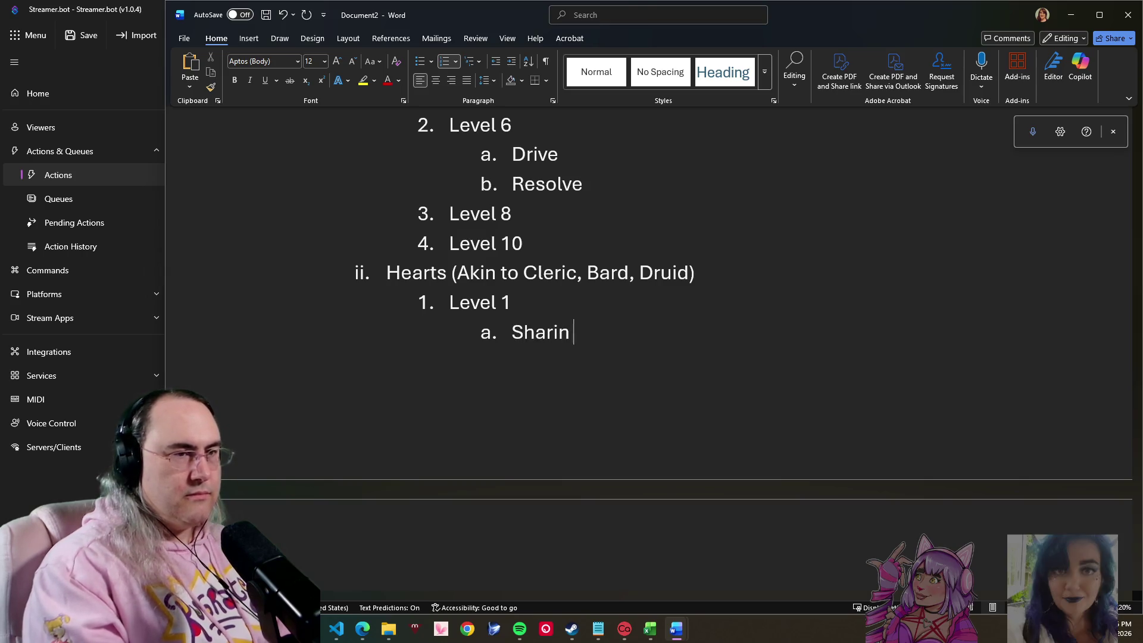
text(g the Pai)
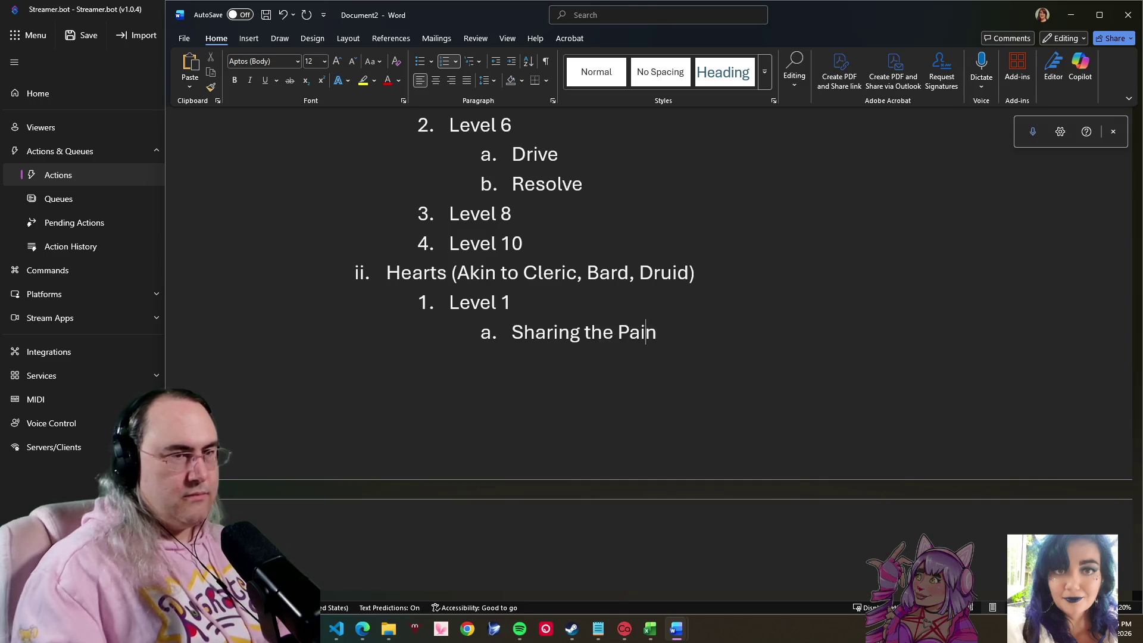
key(BackSpace)
key(BackSpace)
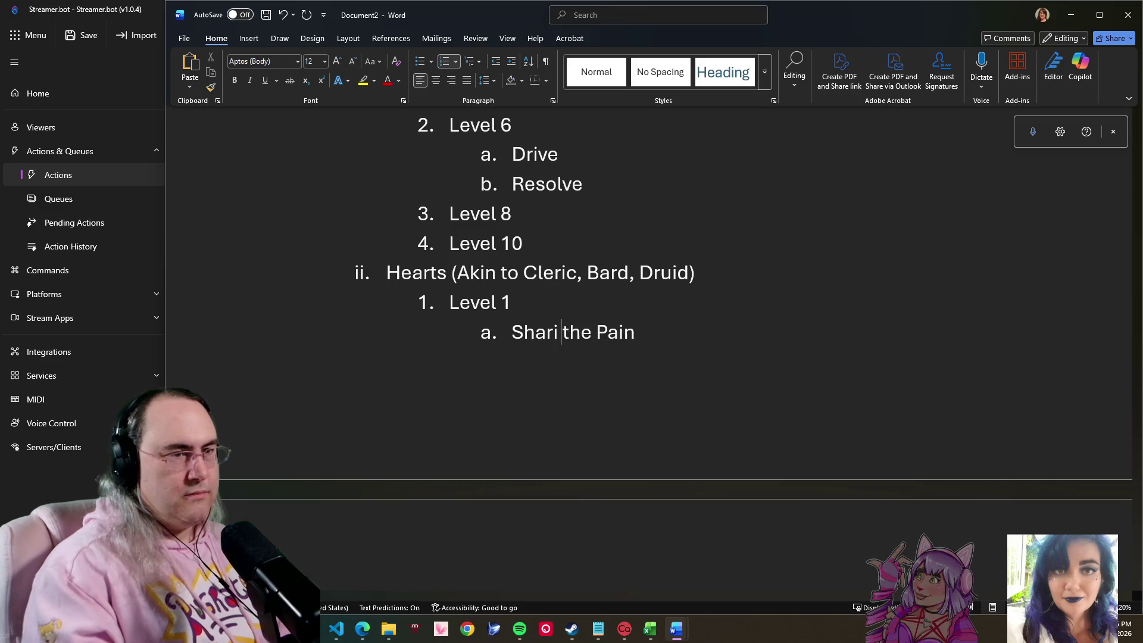
key(BackSpace)
text(e)
key(Right)
key(Right)
key(Right)
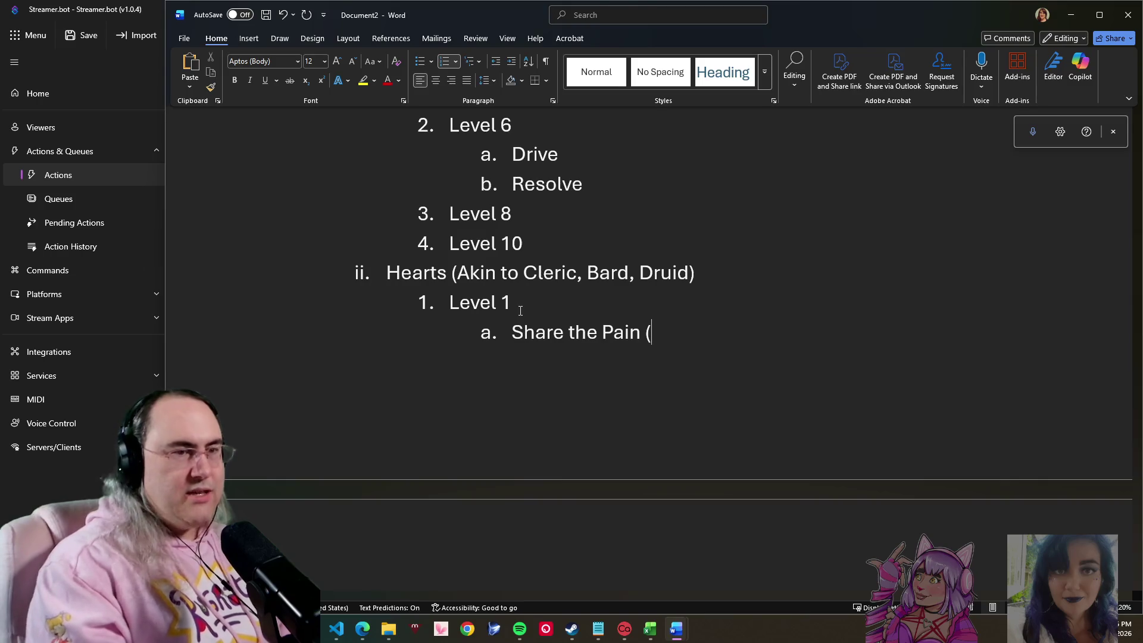
text(und )
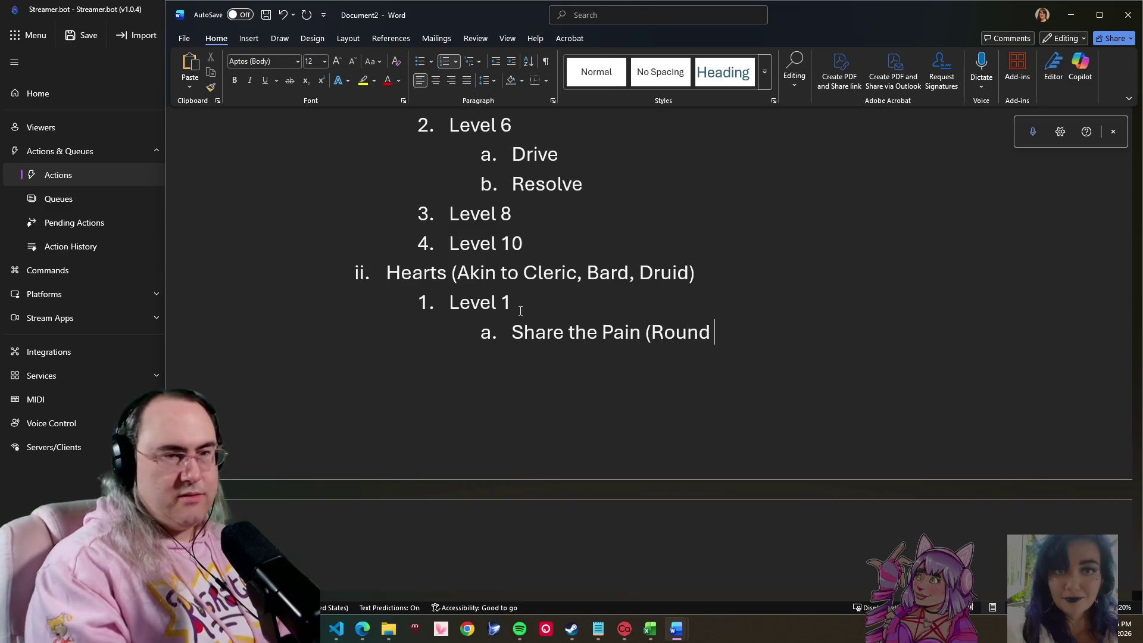
text(Down))
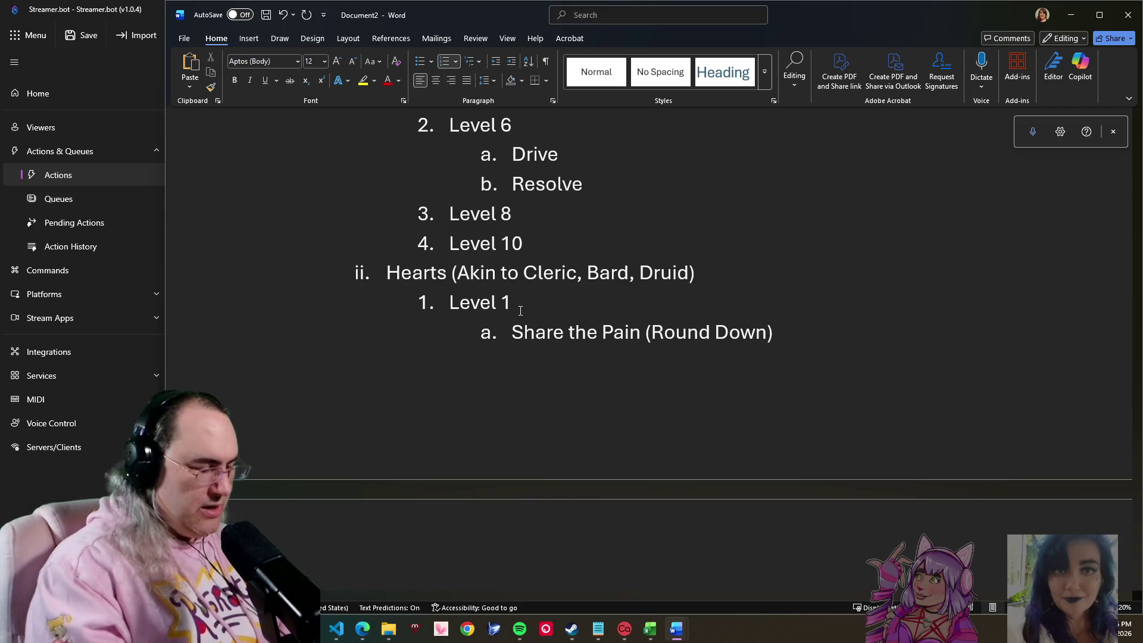
text(50%)
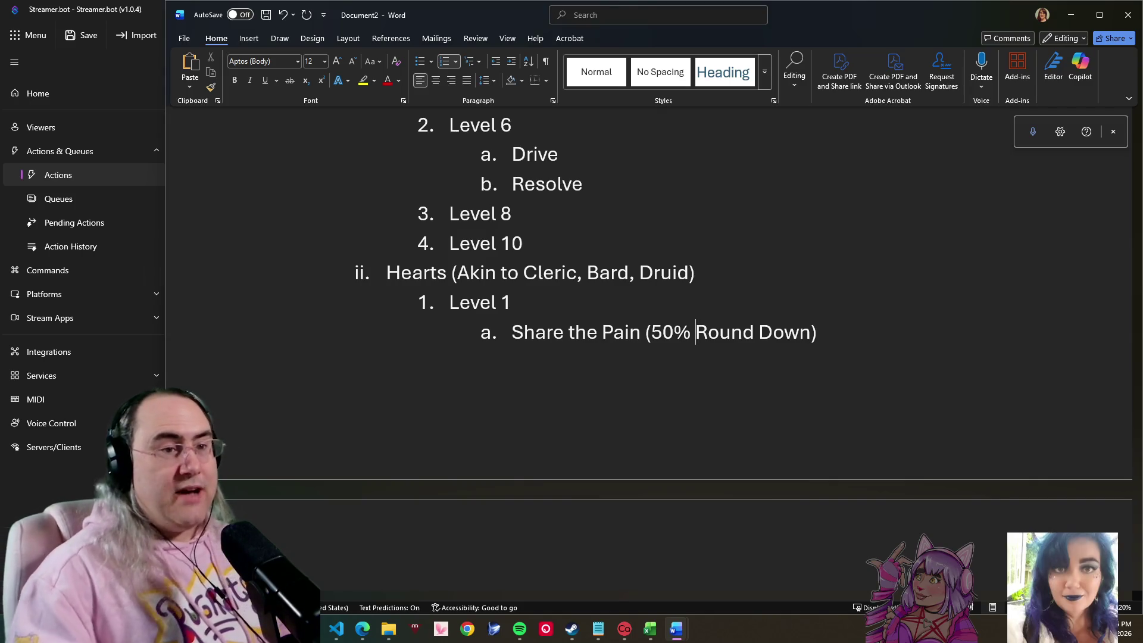
scroll(711, 264, down, 1)
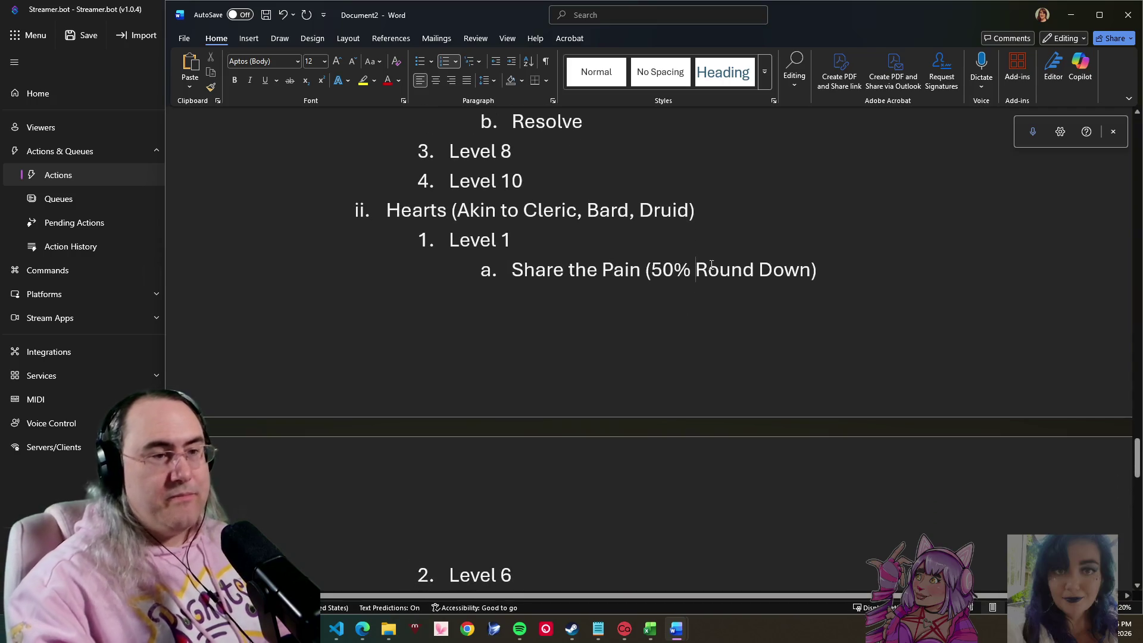
click(830, 277)
scroll(830, 278, up, 1)
scroll(827, 274, up, 4)
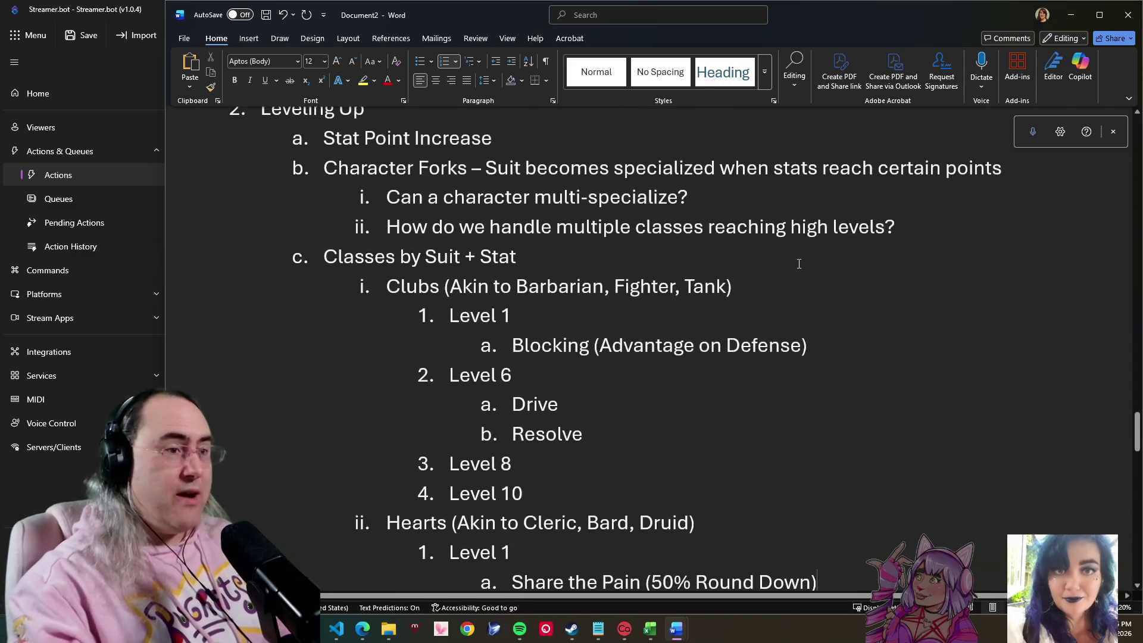
scroll(798, 260, down, 2)
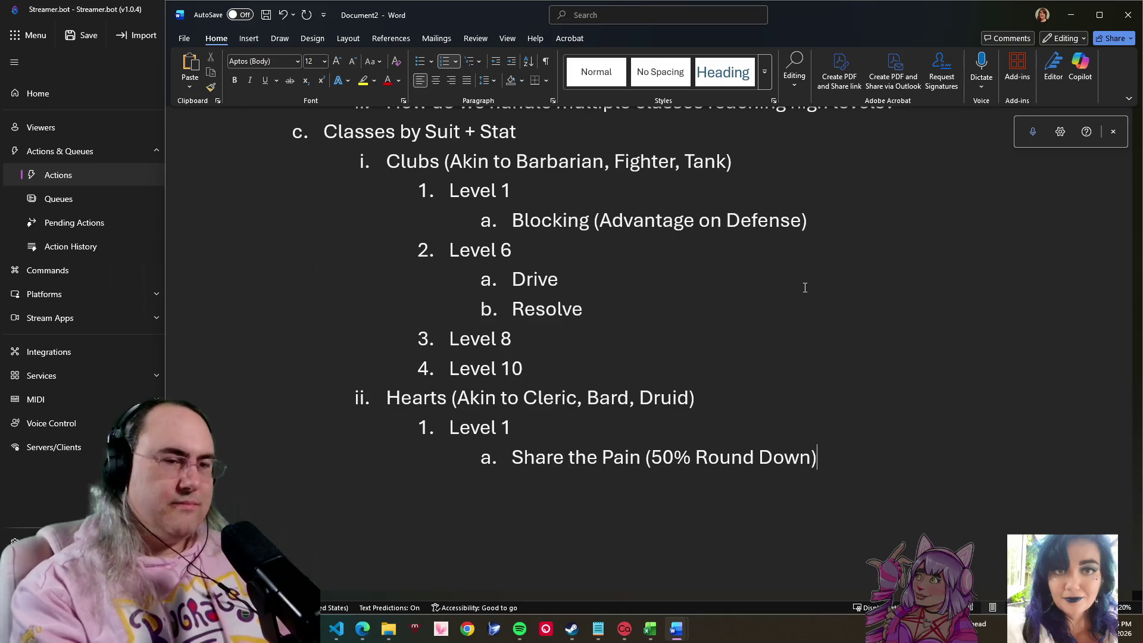
text( -)
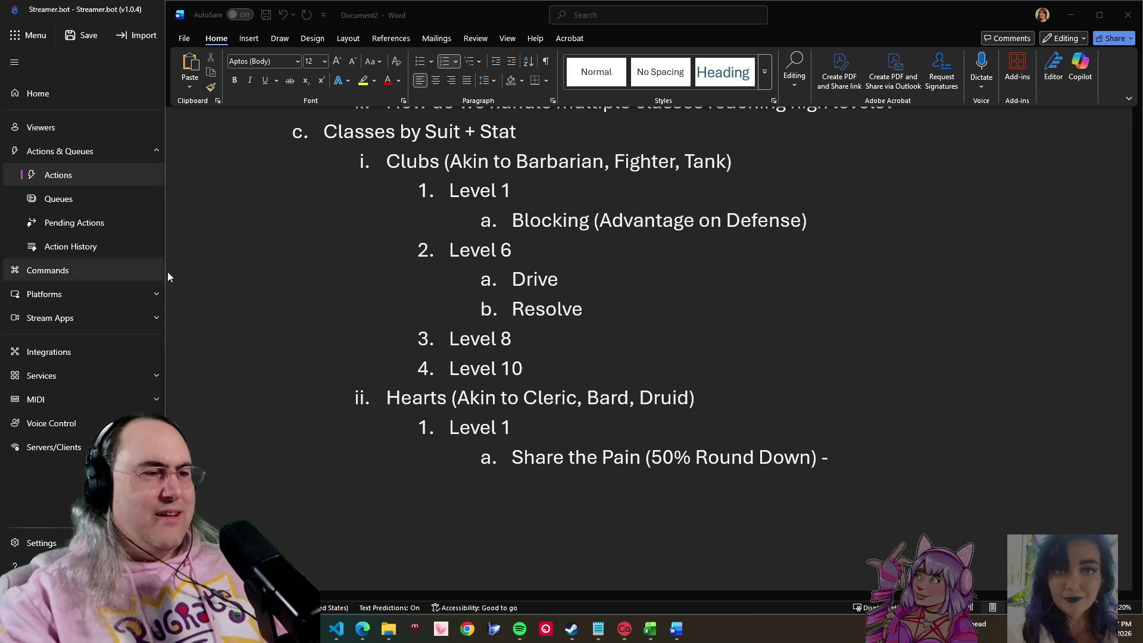
scroll(725, 327, down, 3)
scroll(719, 333, down, 5)
Step: Add the heading 'Special Encounters (The Famous of Wonderland)' below Level 10, ending the list numbering
click(639, 312)
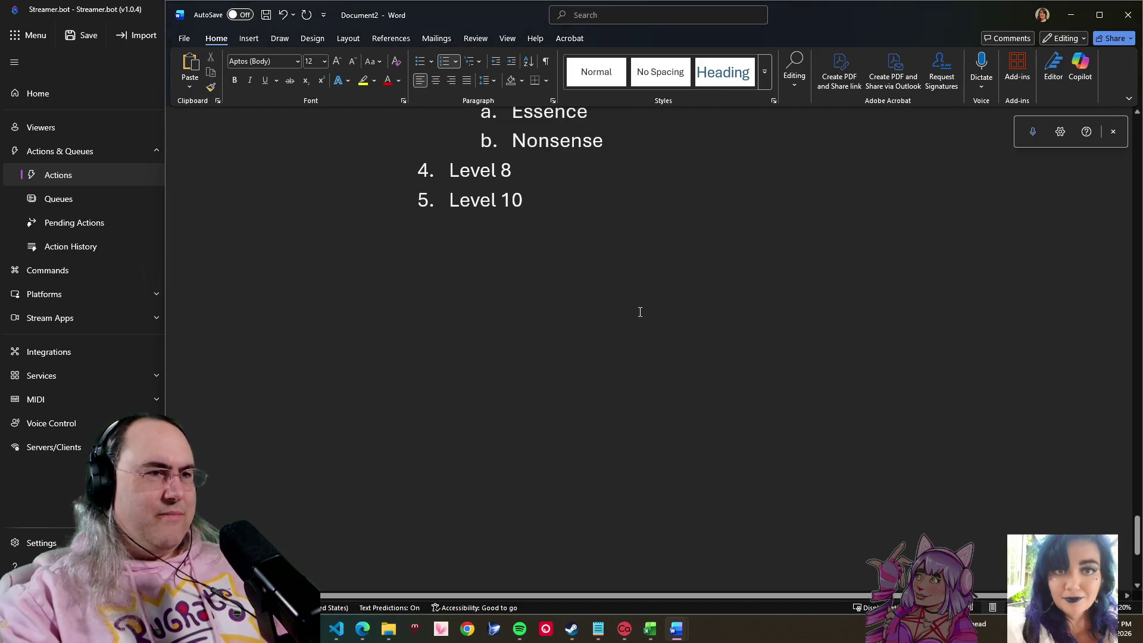
key(Return)
key(Return)
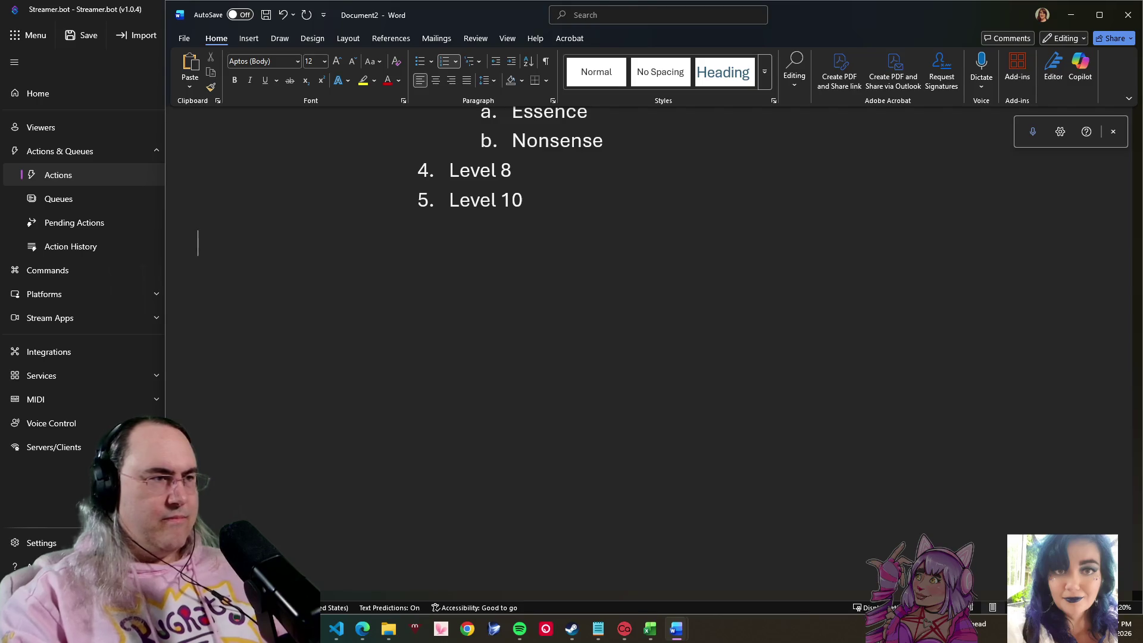
key(Return)
text(Specia)
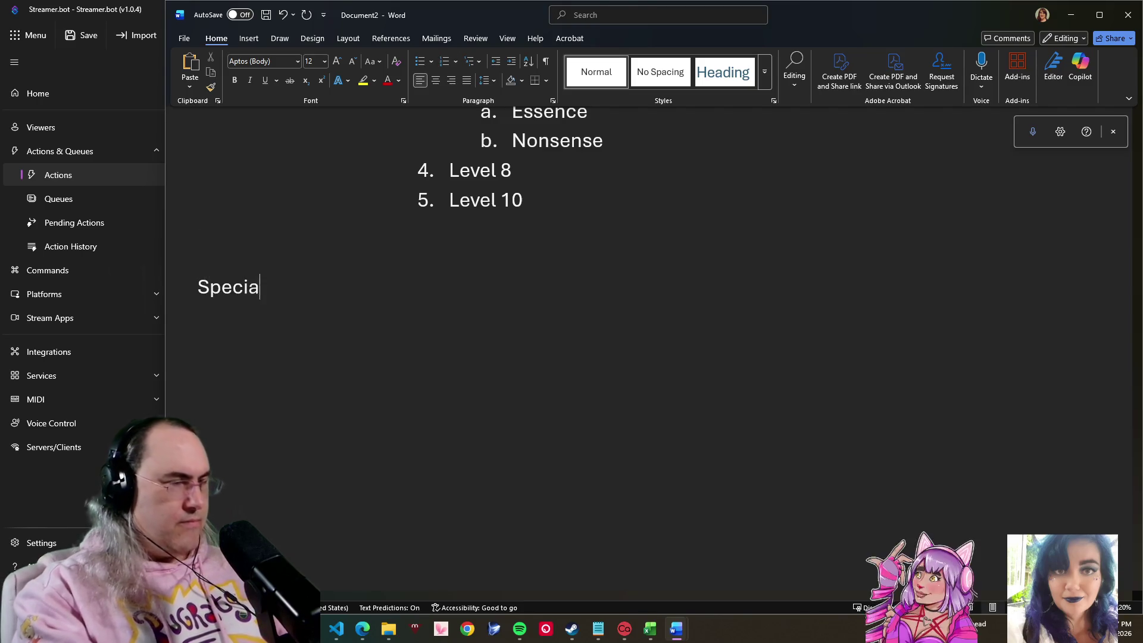
text(l Enco)
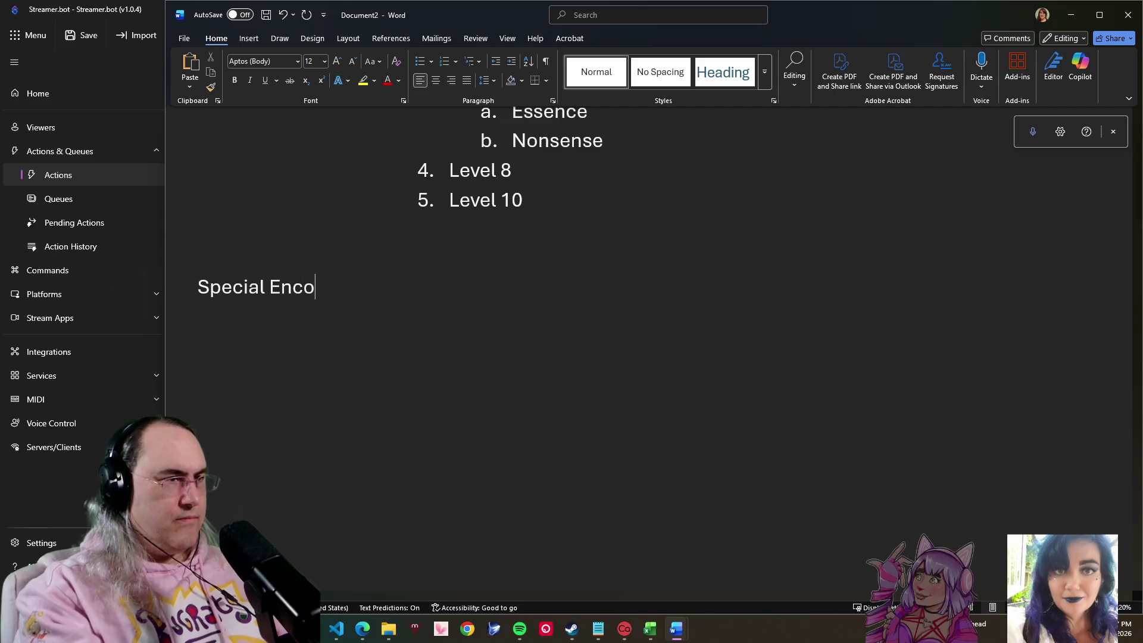
text(unter)
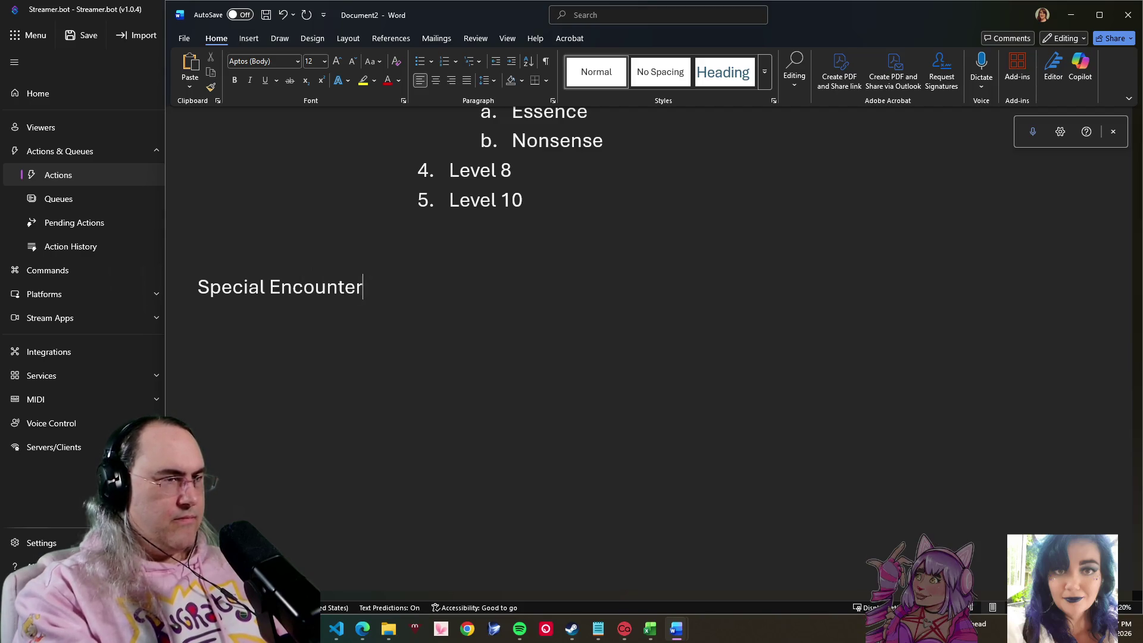
text(s (T)
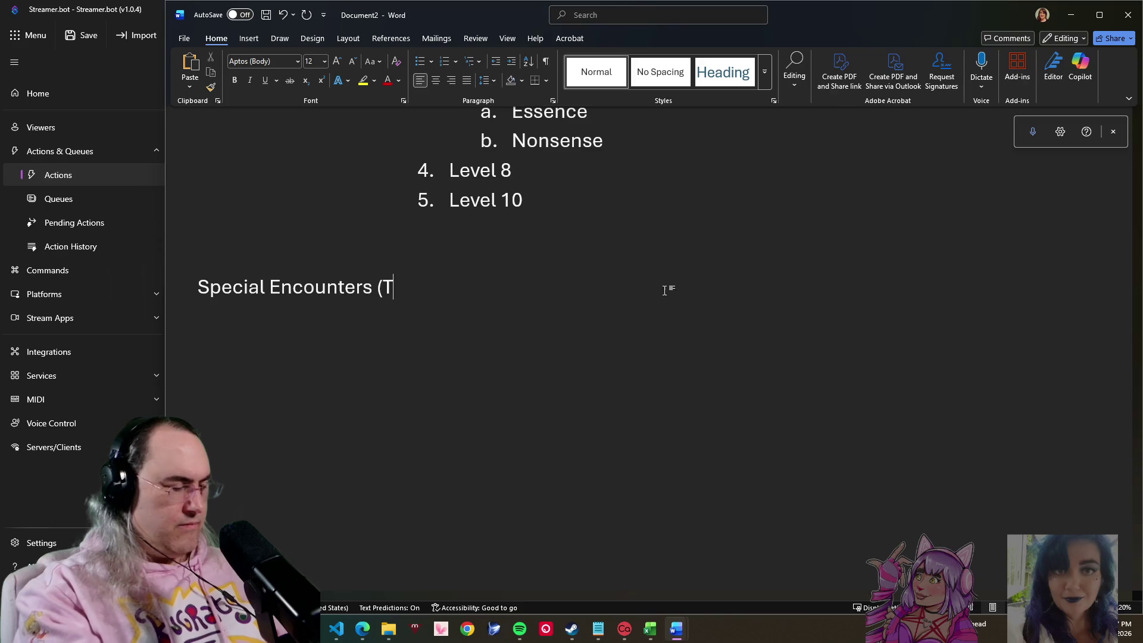
text(he Famous )
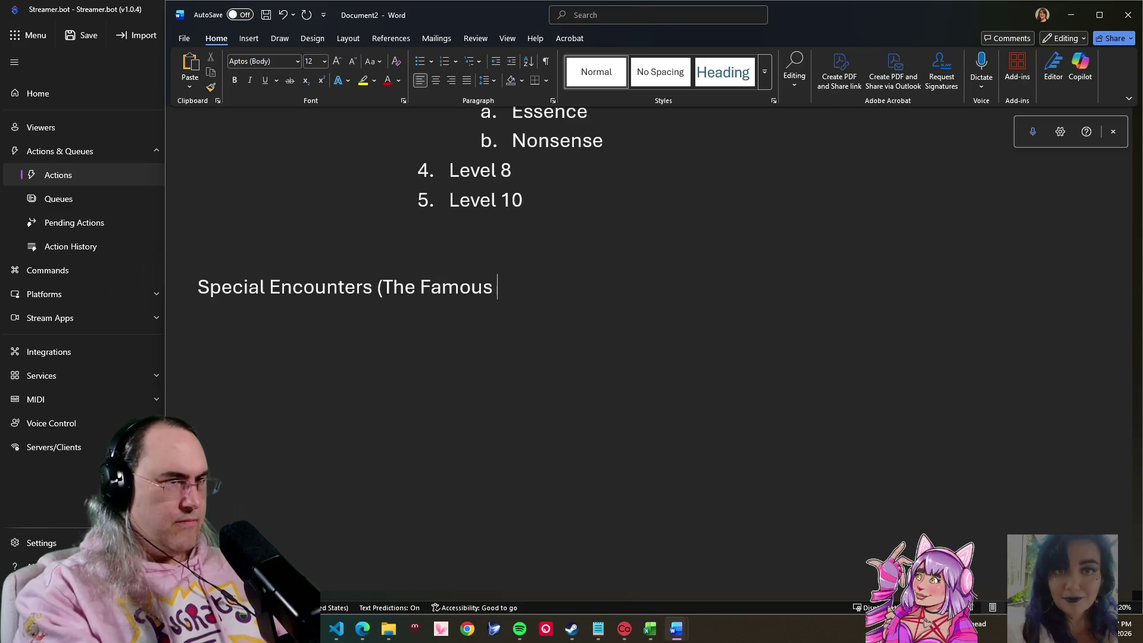
text(of W)
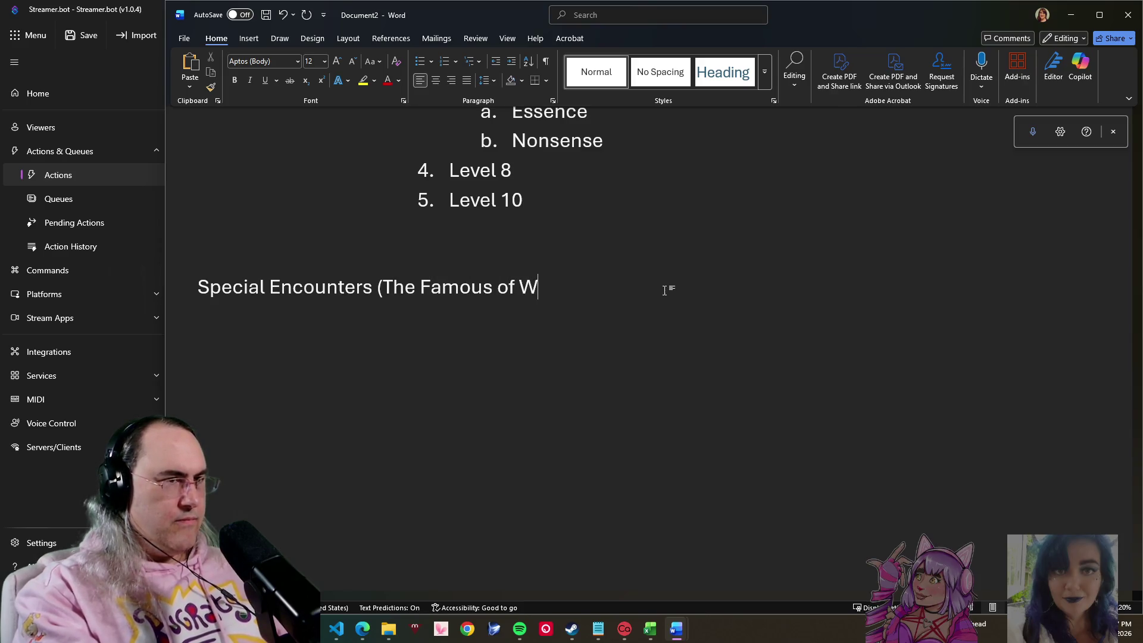
text(onderland)
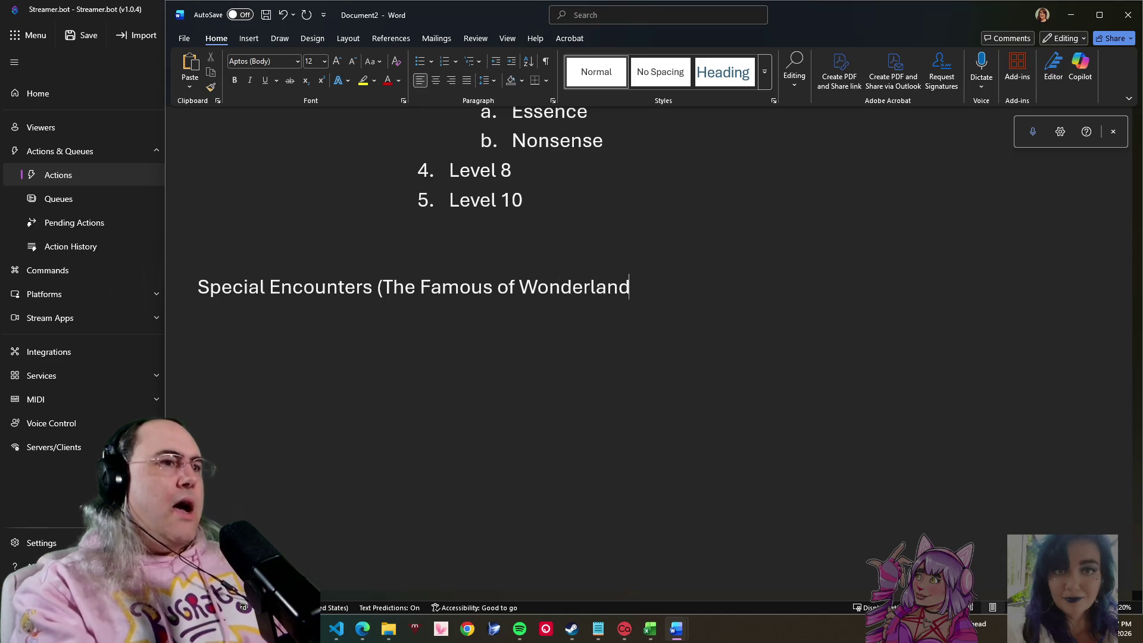
text())
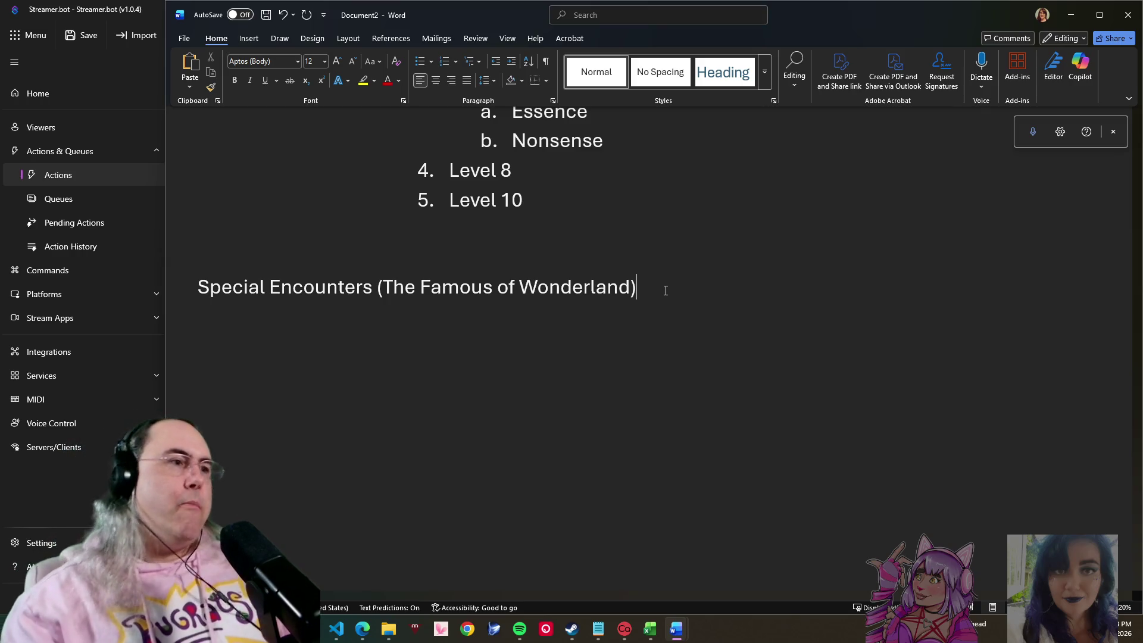
key(Return)
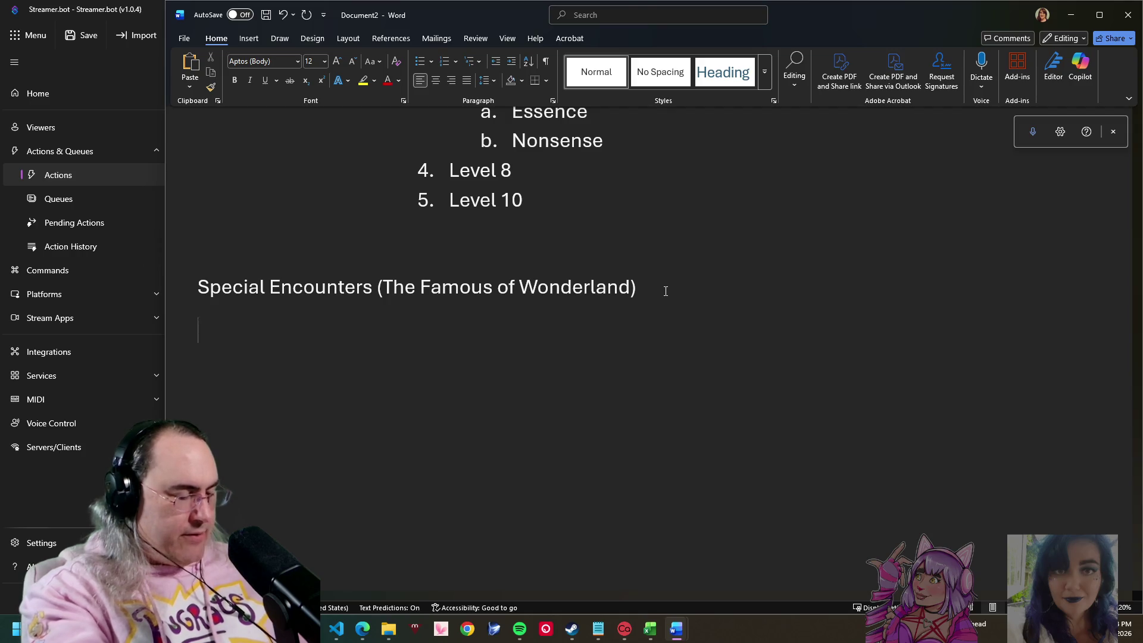
text(G)
Step: List Queen of Hearts, Alice, Cheshire, Mad Hatter and White Rabbit on separate lines under the heading
key(BackSpace)
text(Queen )
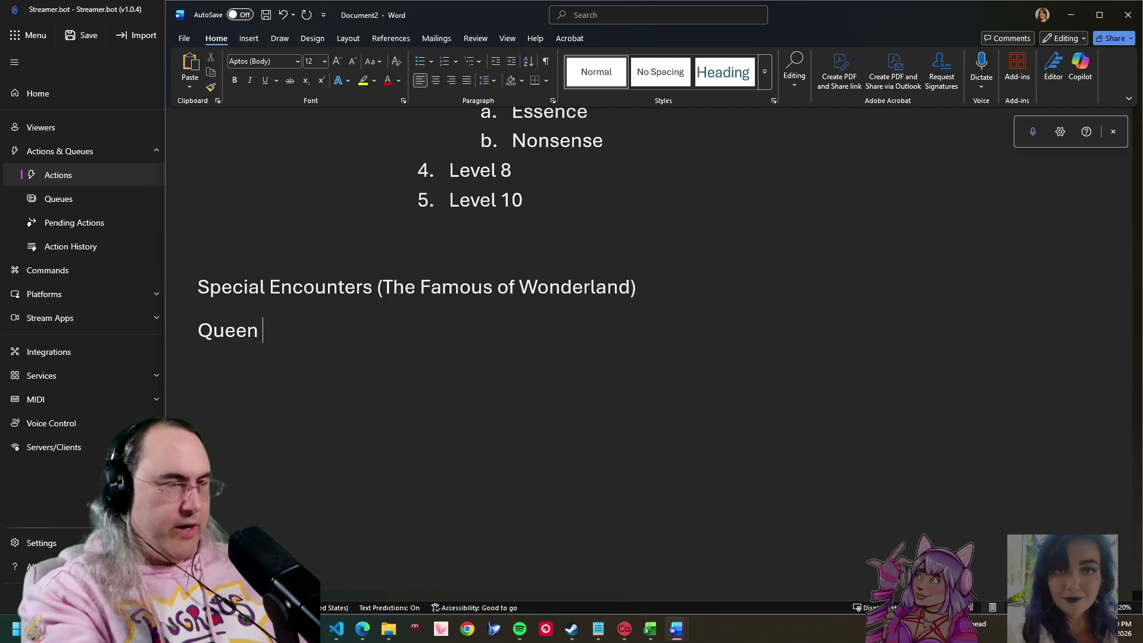
text(of Hearts)
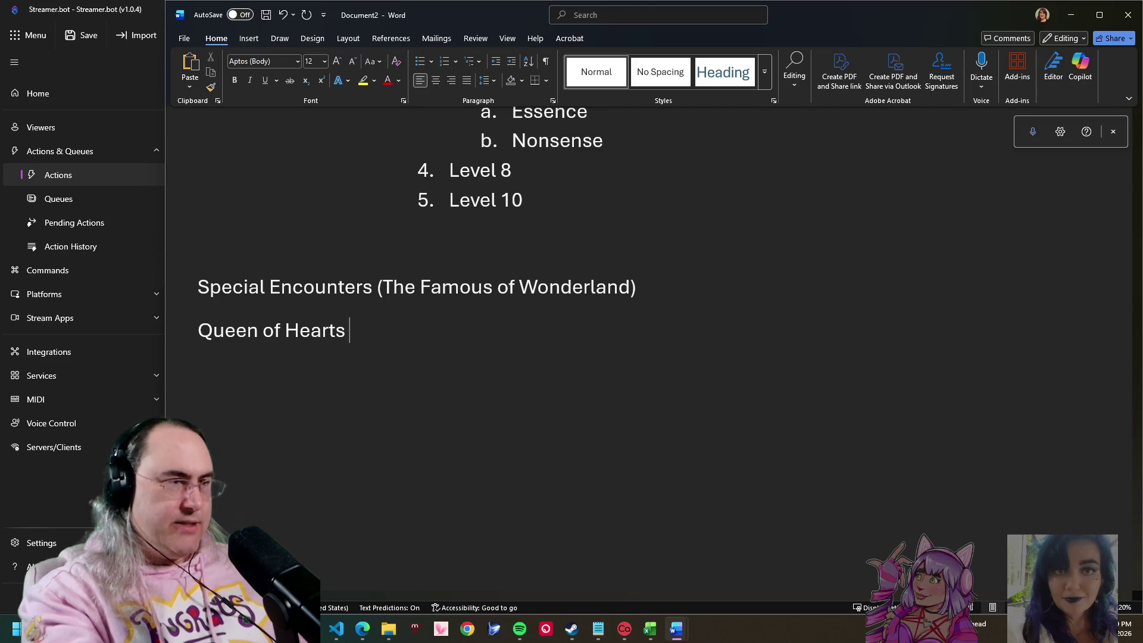
key(Return)
text(Ali)
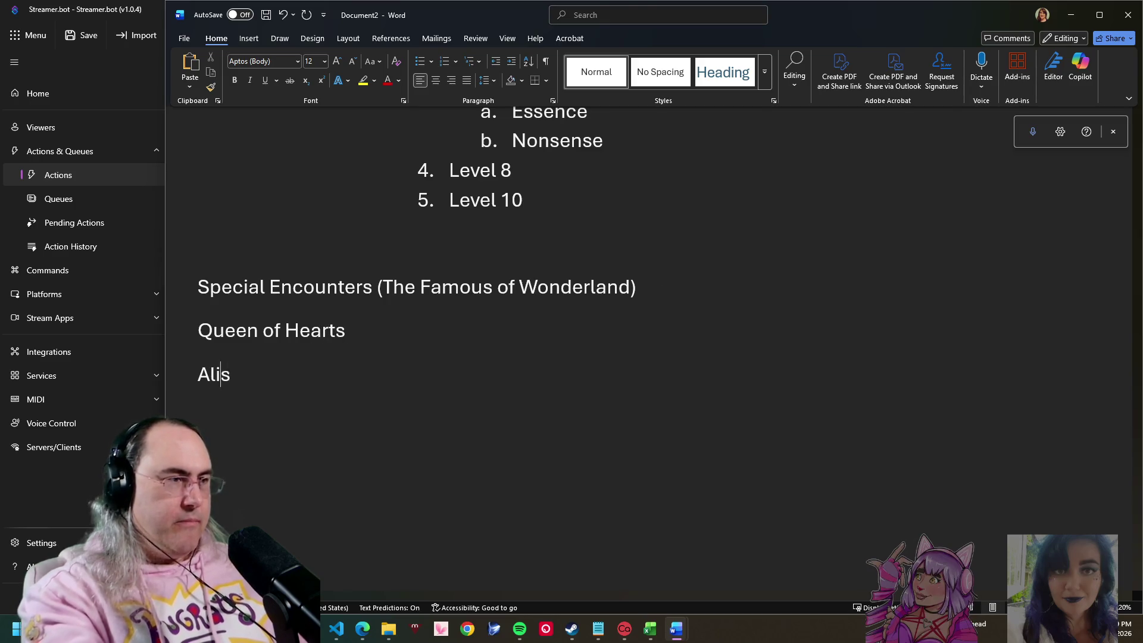
text(ce)
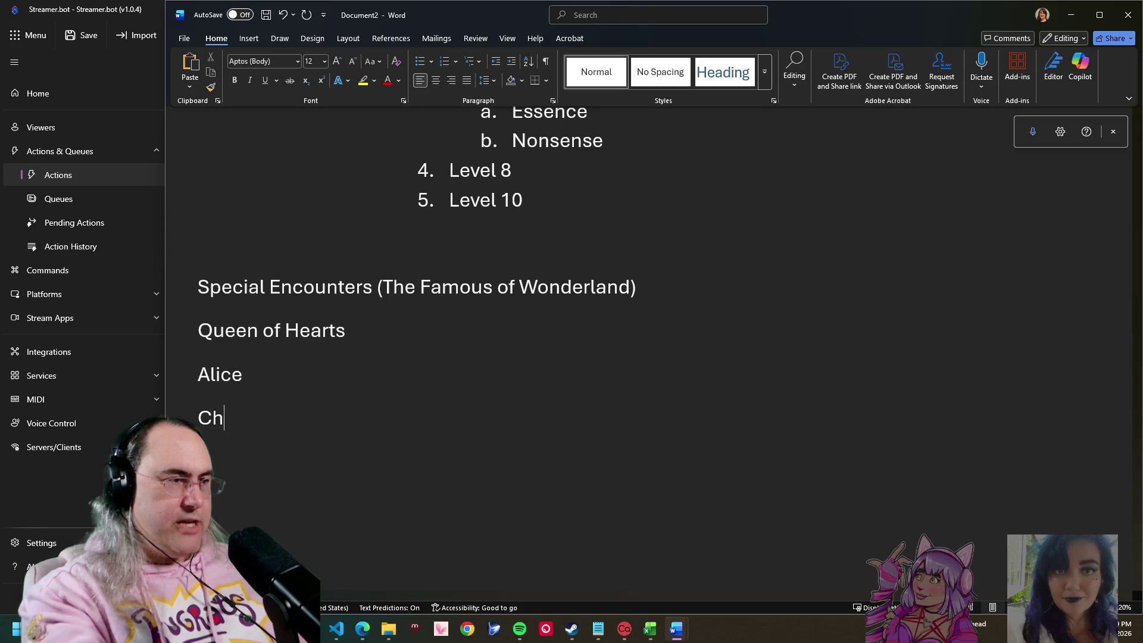
key(BackSpace)
key(BackSpace)
text(eshire)
text(Mad)
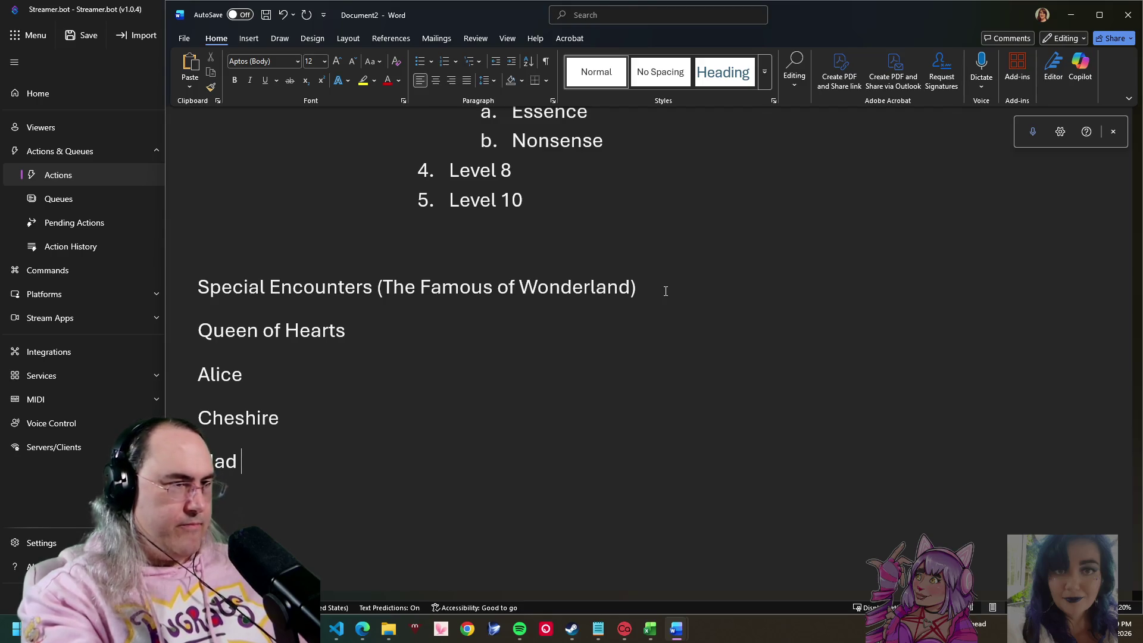
text(Hatter)
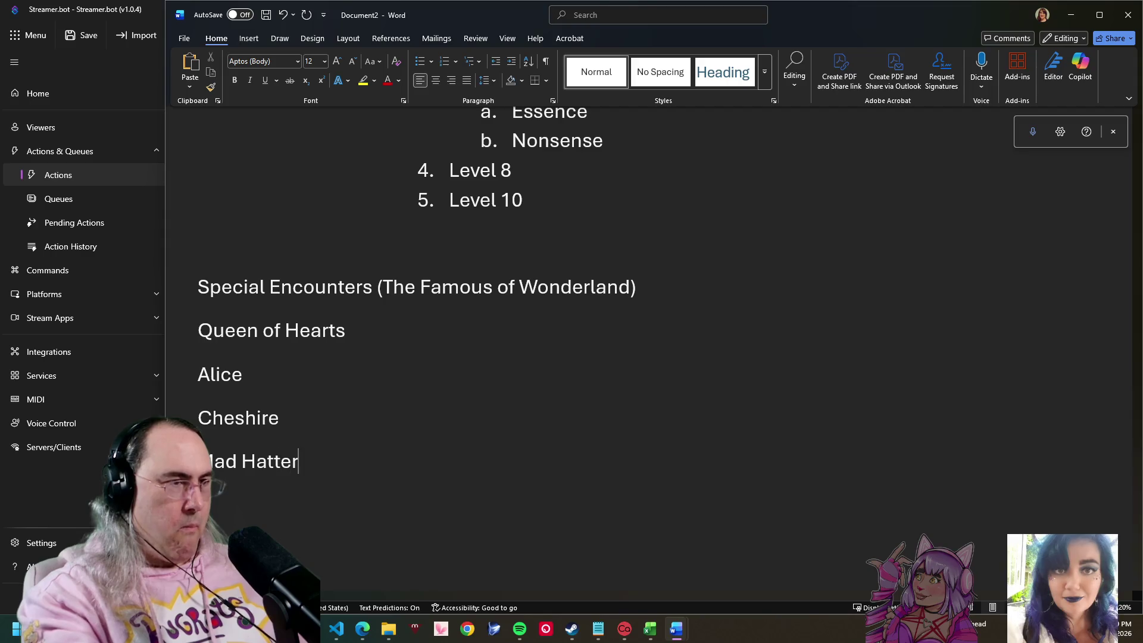
key(Return)
text(Whit)
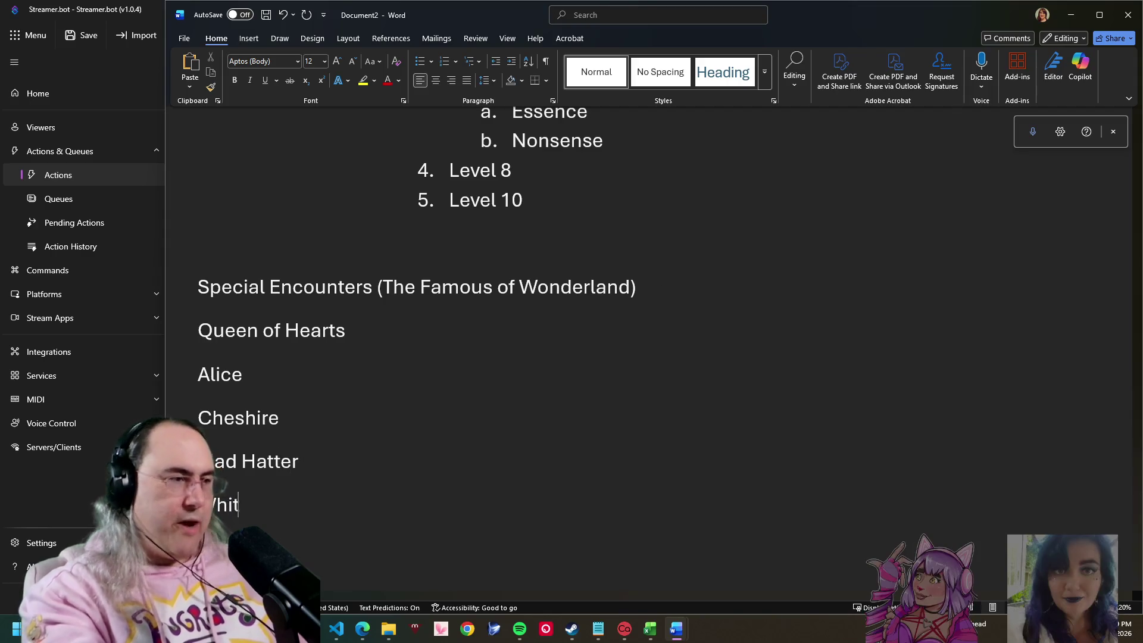
text(e Ra)
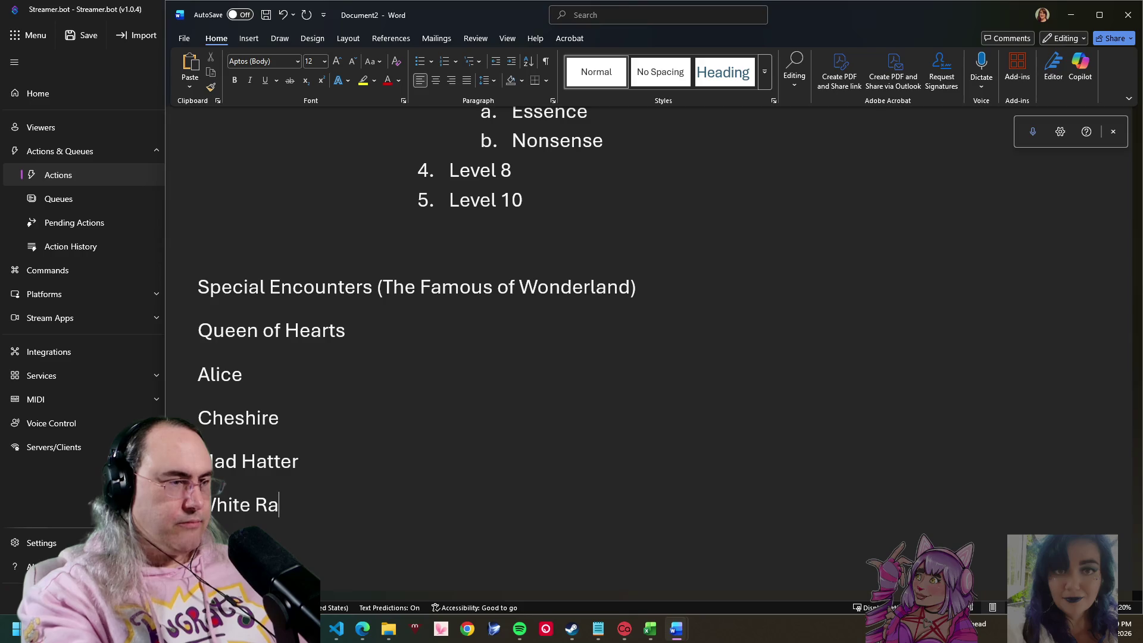
text(bbit)
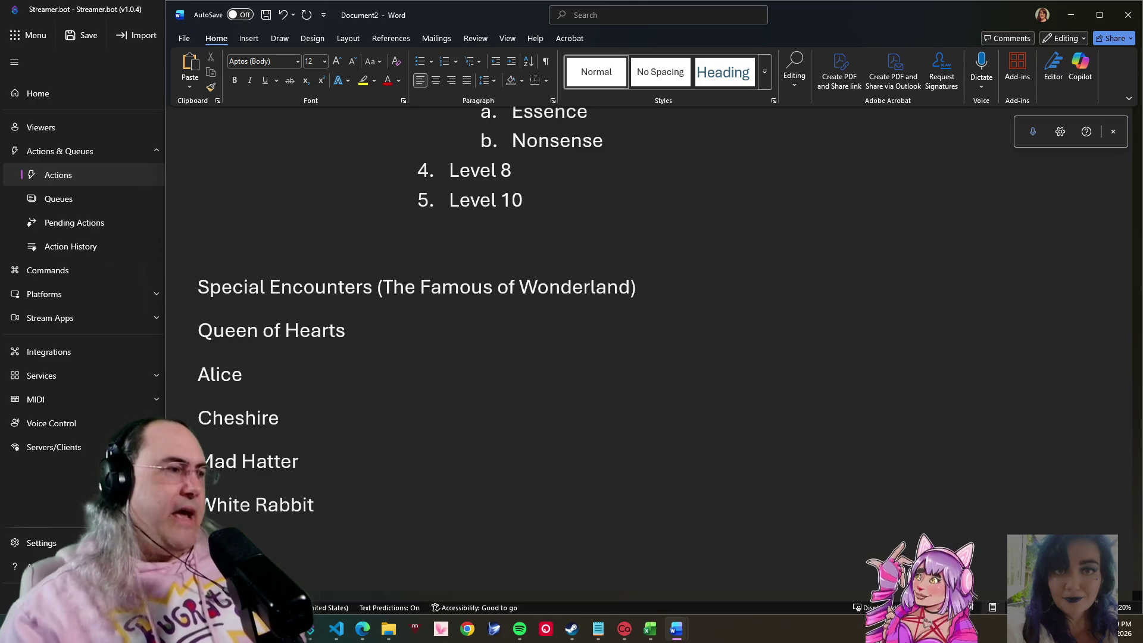
Step: Finish the White Rabbit line and switch from Word to schema.sql in Visual Studio Code
click(369, 332)
click(347, 527)
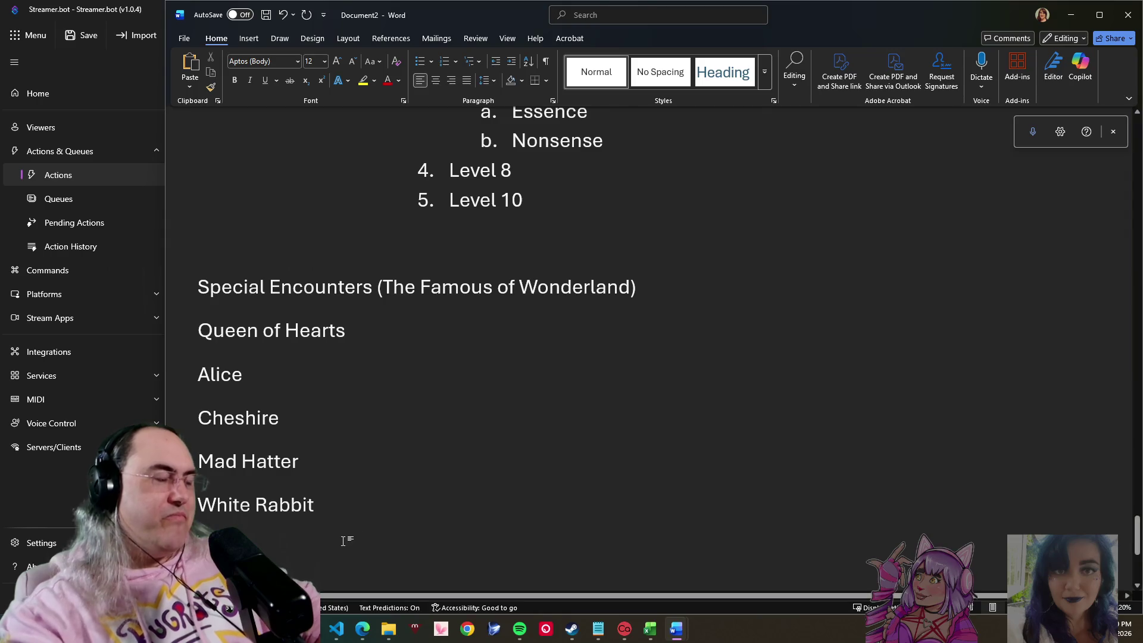
click(336, 629)
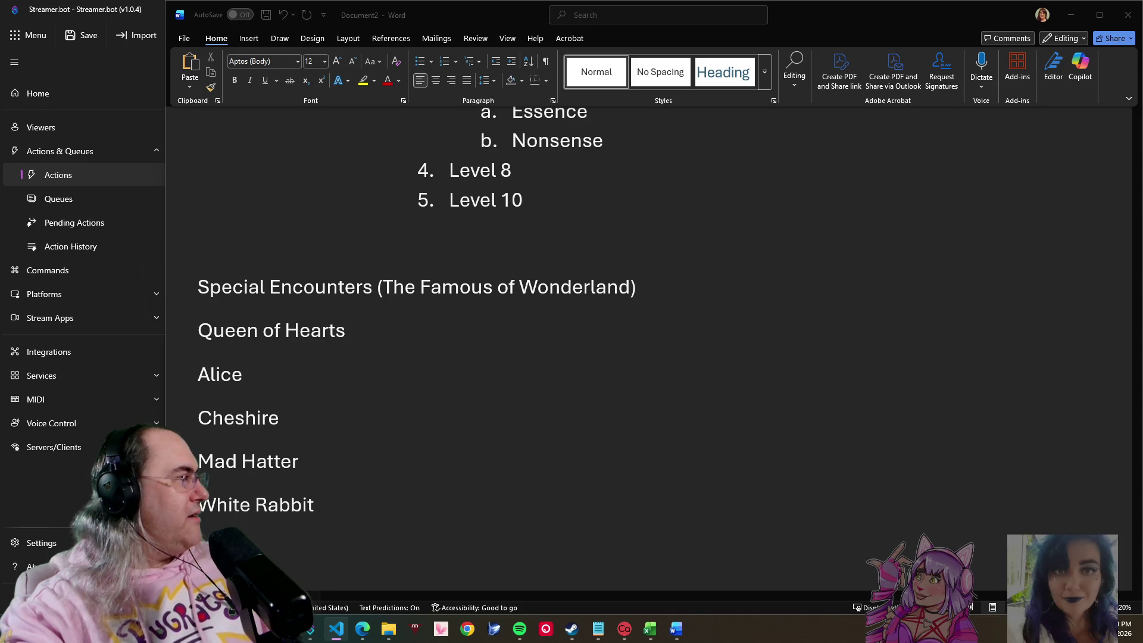
key(alt+Tab)
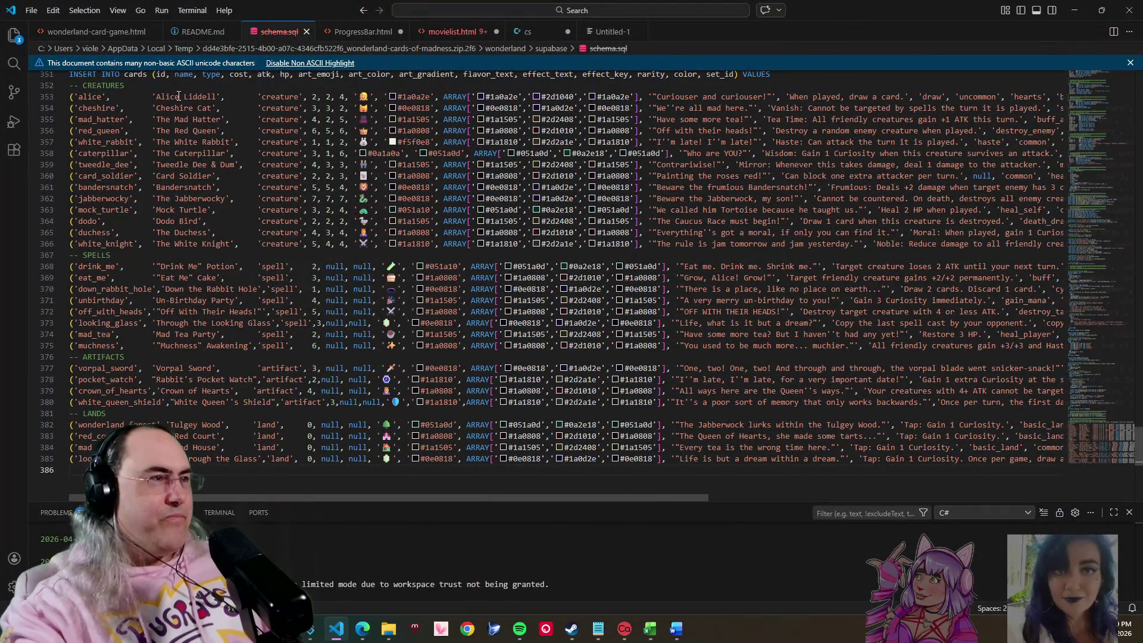
Step: Read through the fourteen creature inserts from Alice Liddell to The White Knight, then return to Word
click(177, 131)
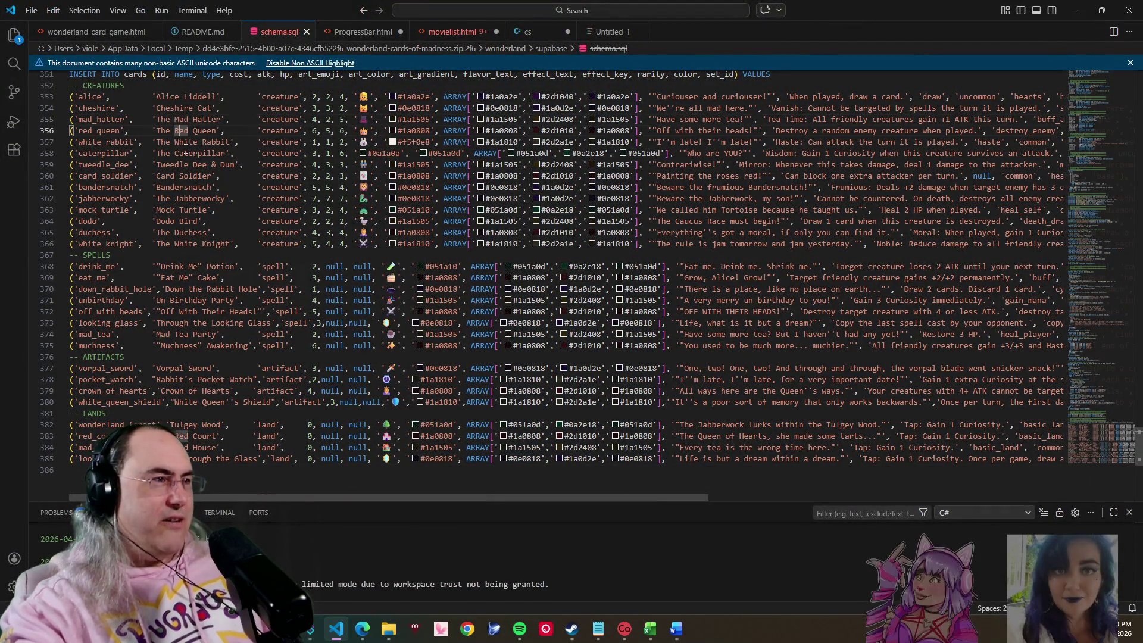
click(184, 142)
click(185, 165)
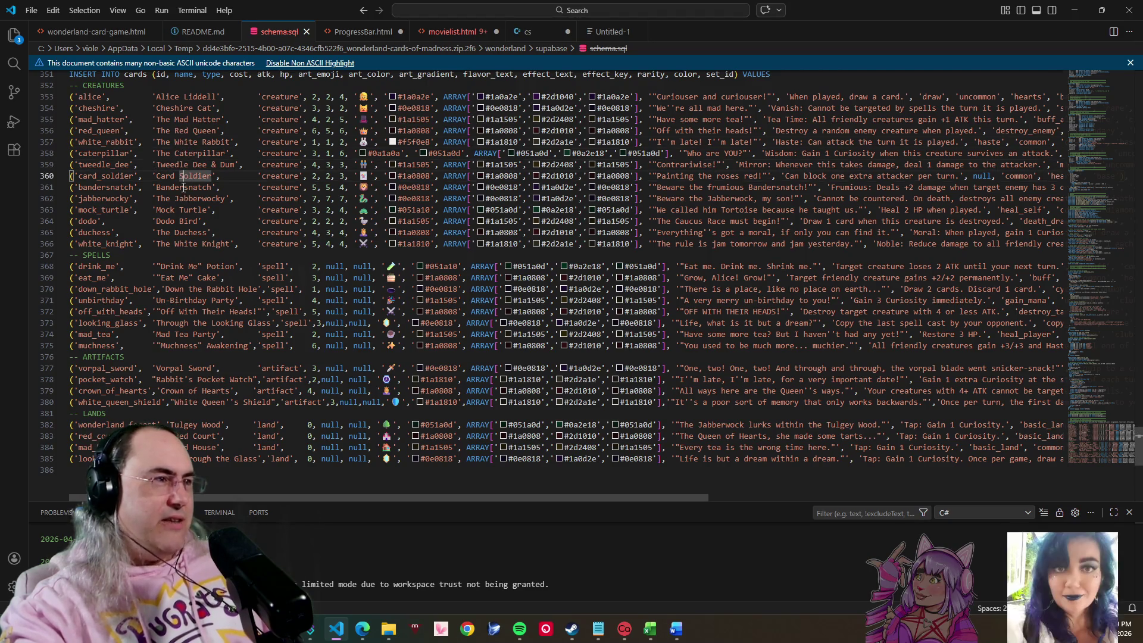
click(187, 187)
click(202, 197)
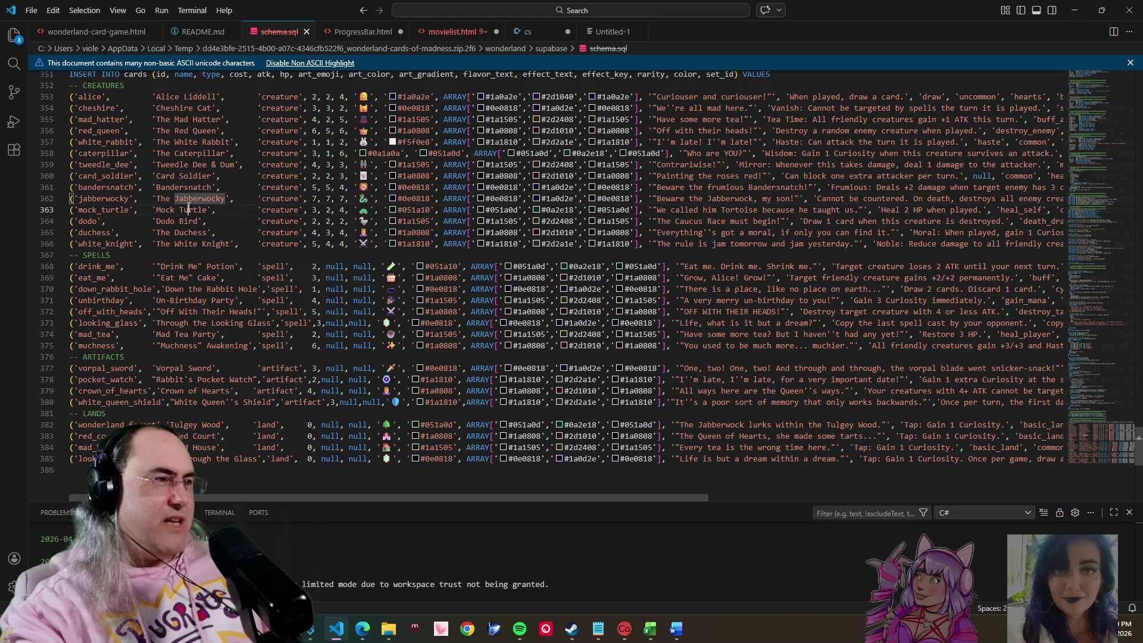
click(189, 209)
click(191, 232)
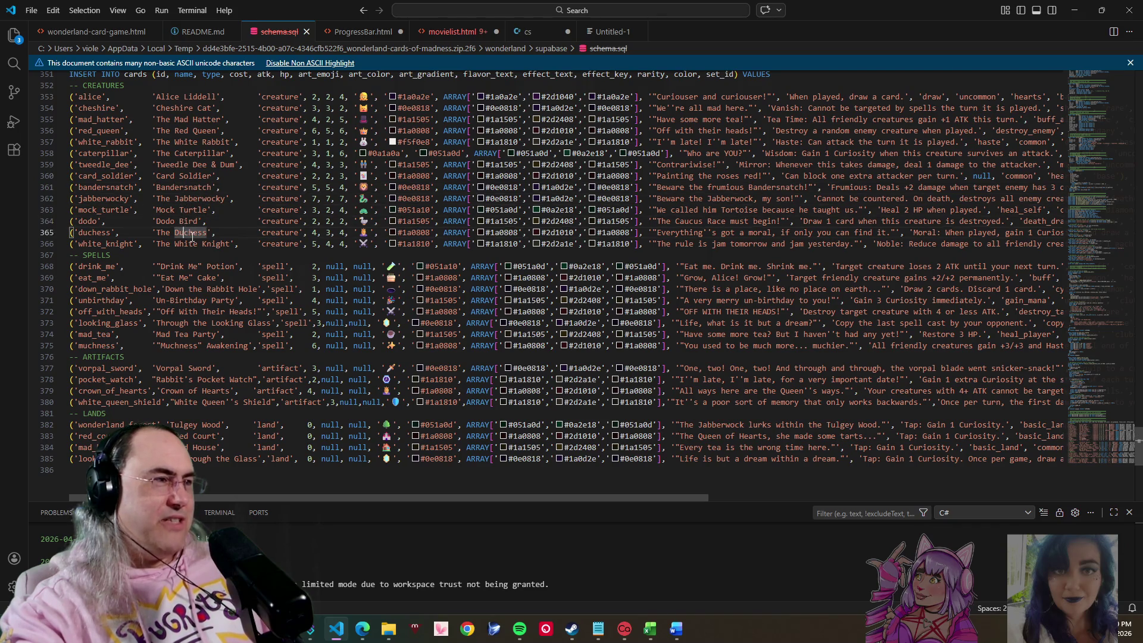
click(183, 244)
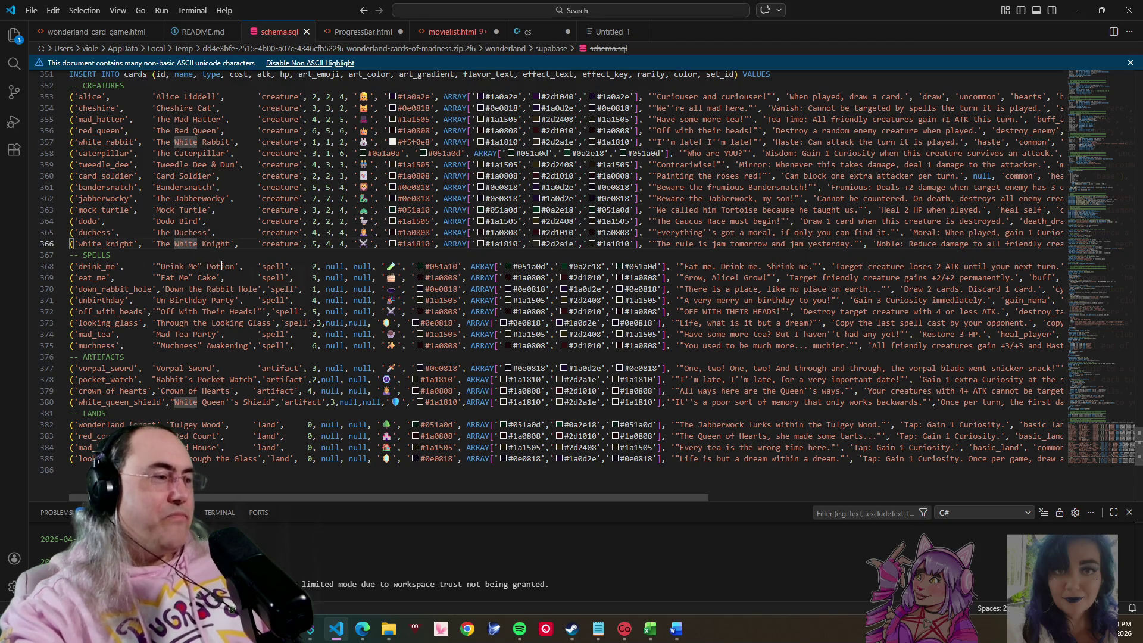
drag(241, 243, 73, 96)
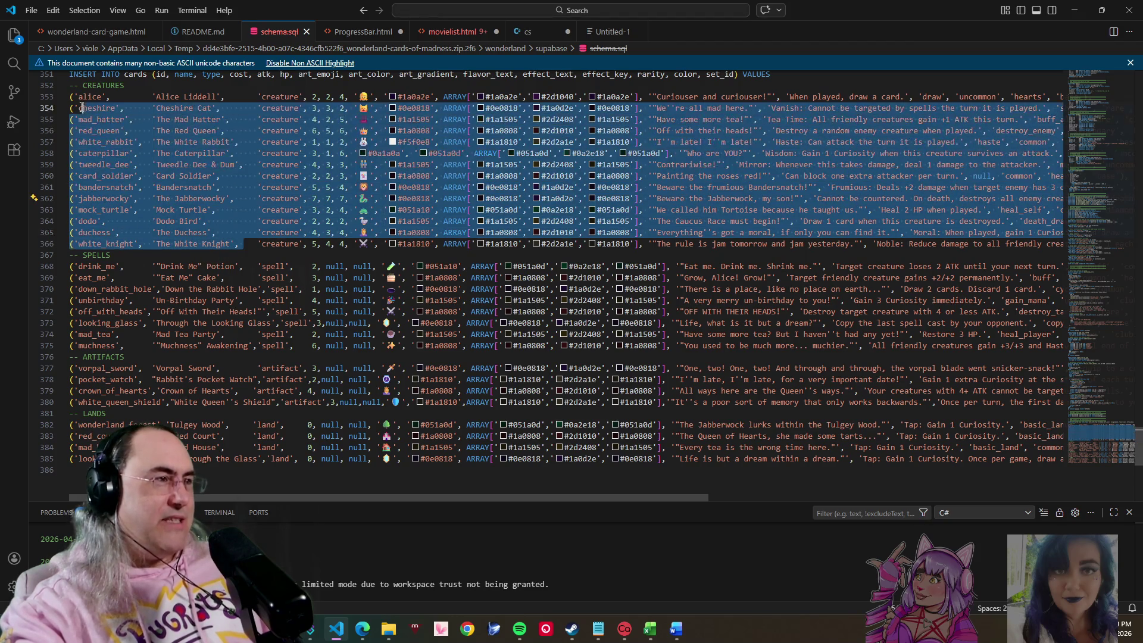
key(ctrl+a)
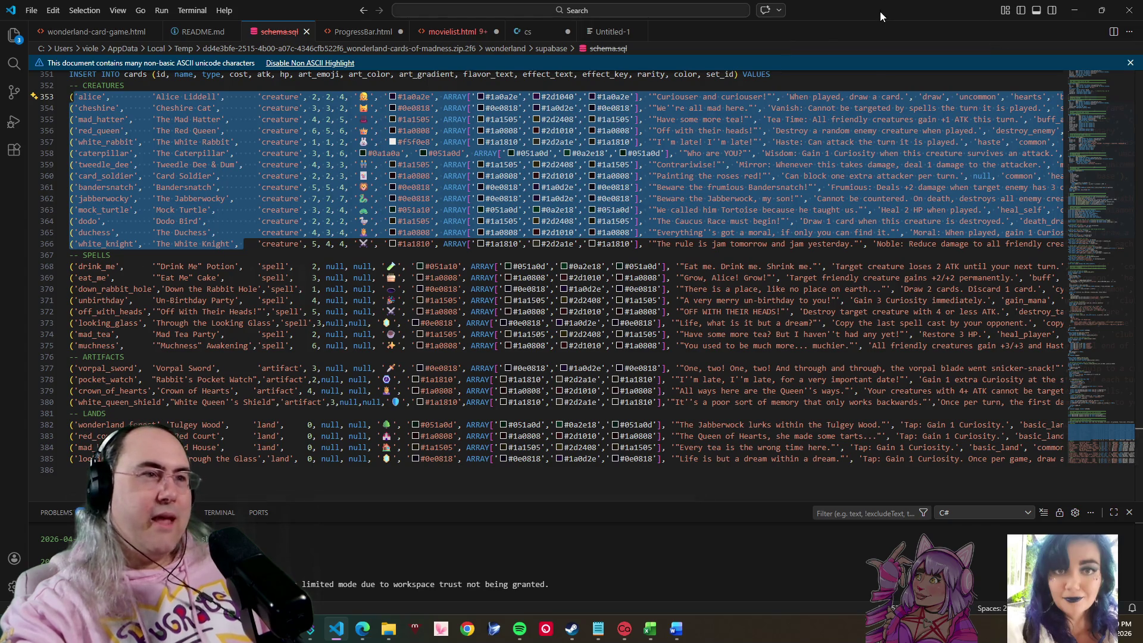
key(alt+Tab)
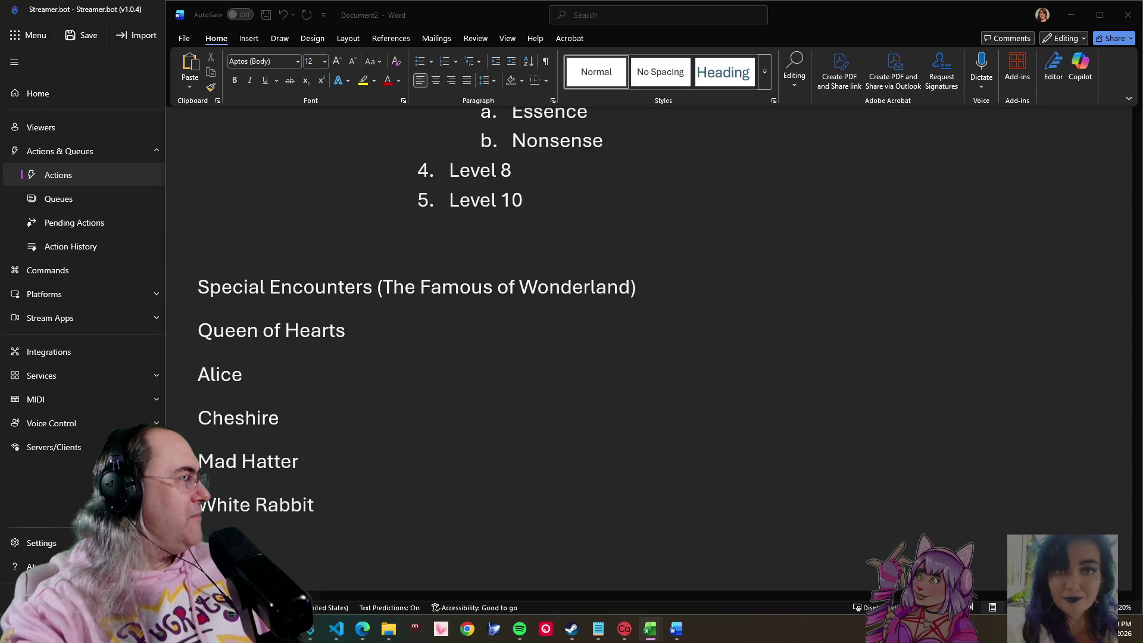
Step: Review the WonderlandCardsTables creature rows through The Door Knob and move the Excel window off screen
key(alt+Tab)
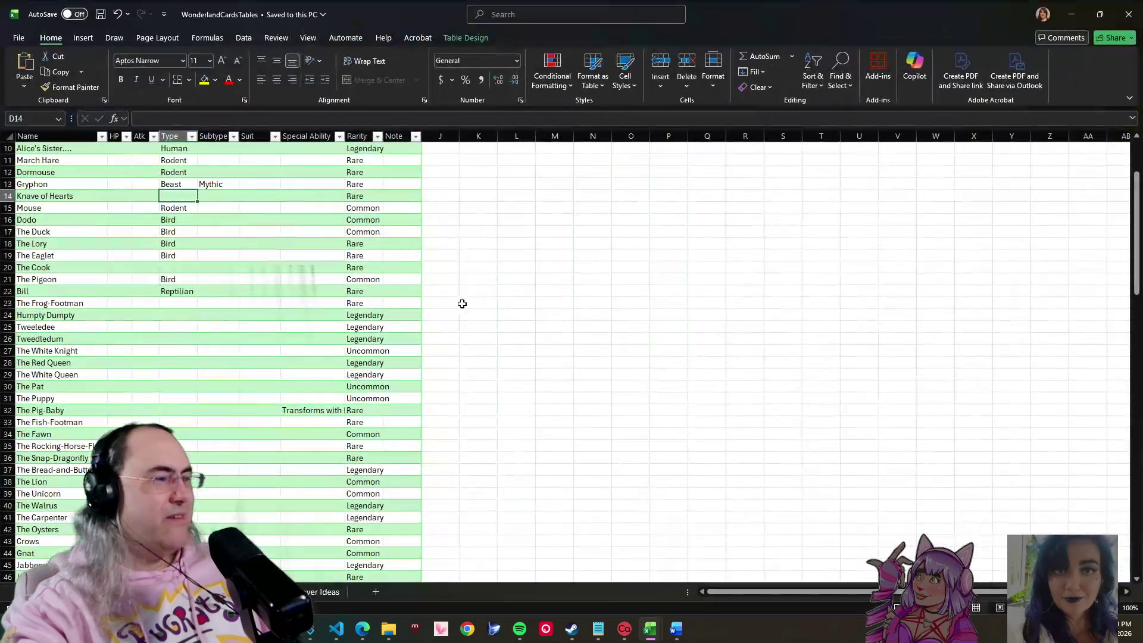
scroll(340, 502, up, 3)
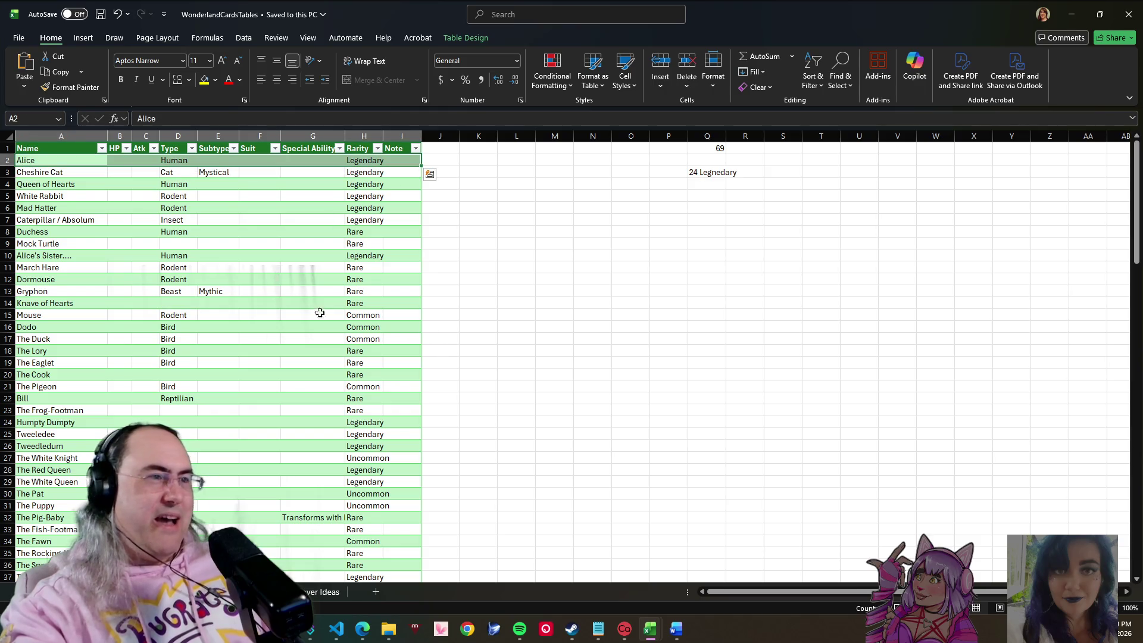
click(70, 194)
click(66, 159)
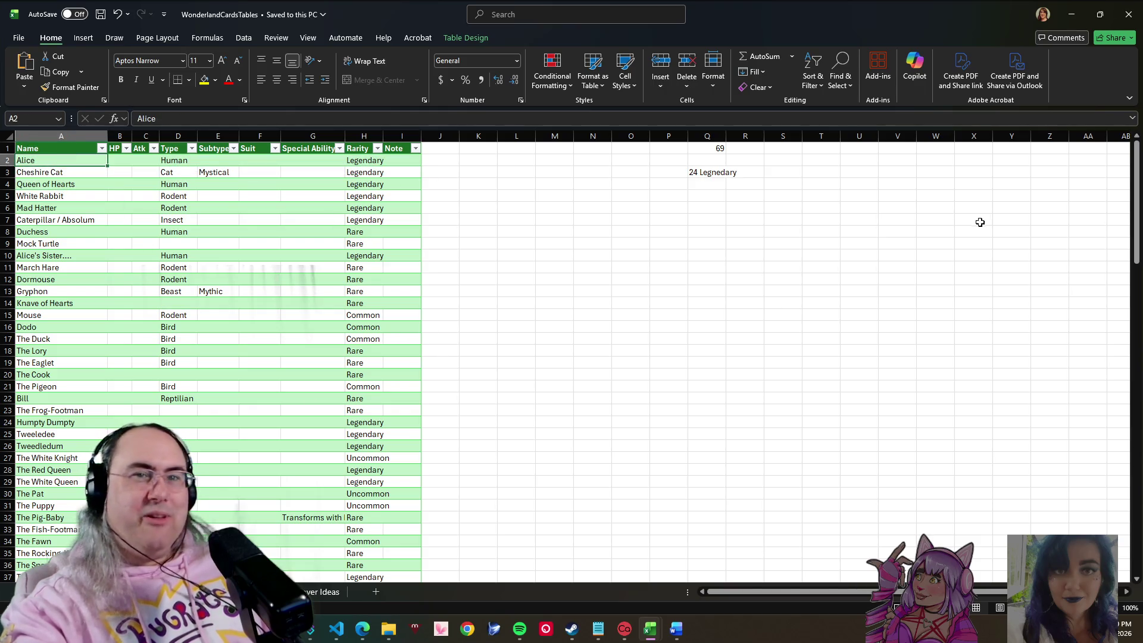
drag(1137, 178, 1137, 491)
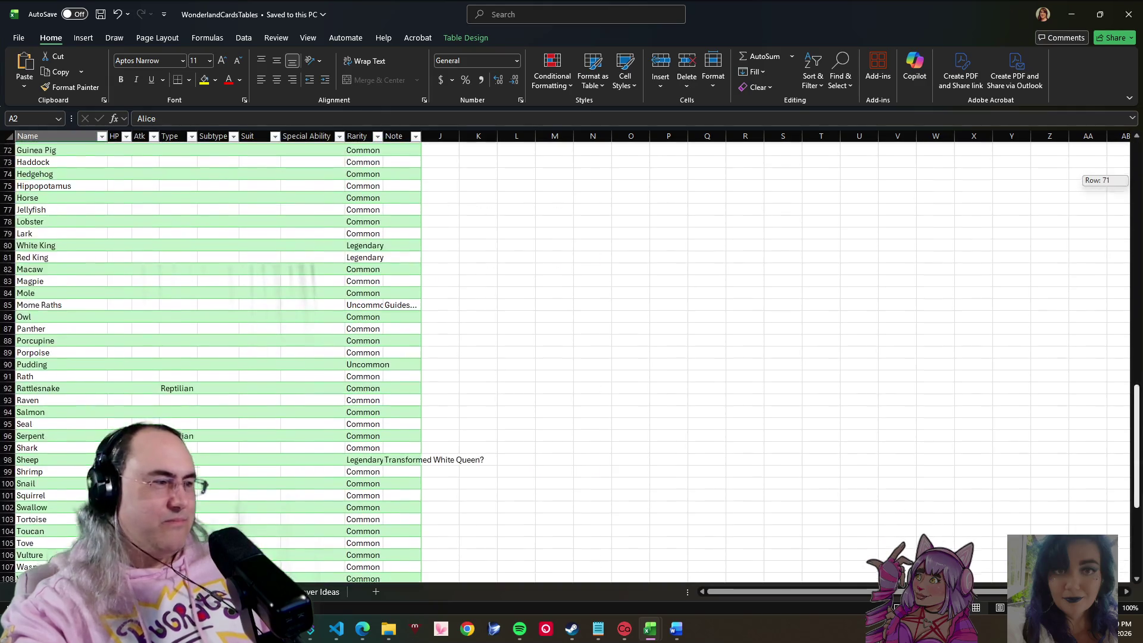
scroll(791, 468, down, 4)
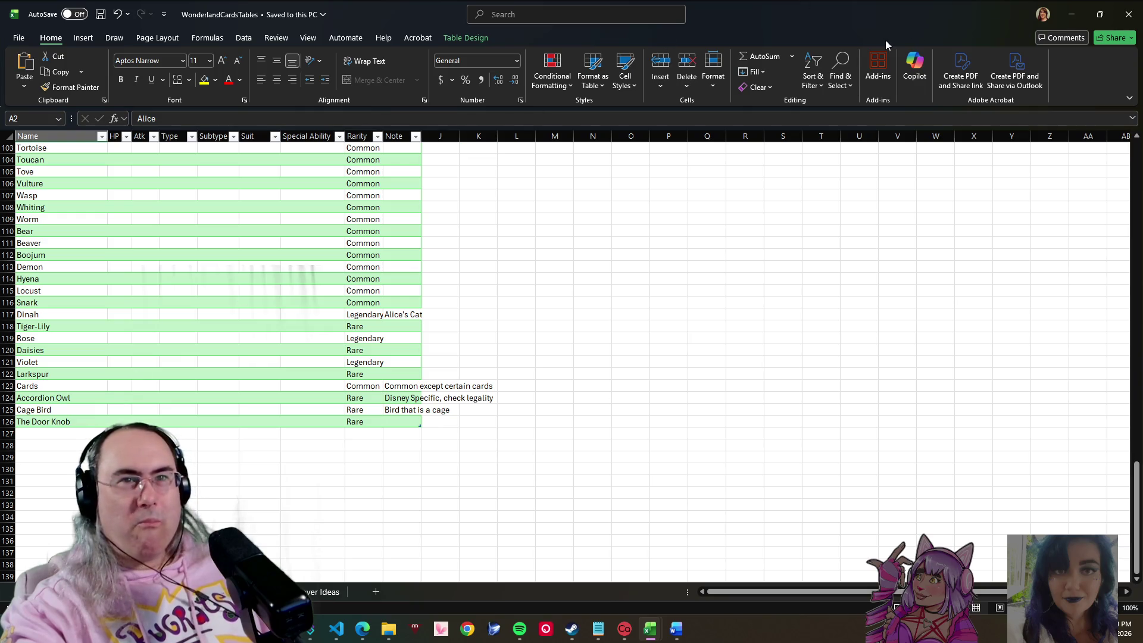
drag(865, 9, 1, 402)
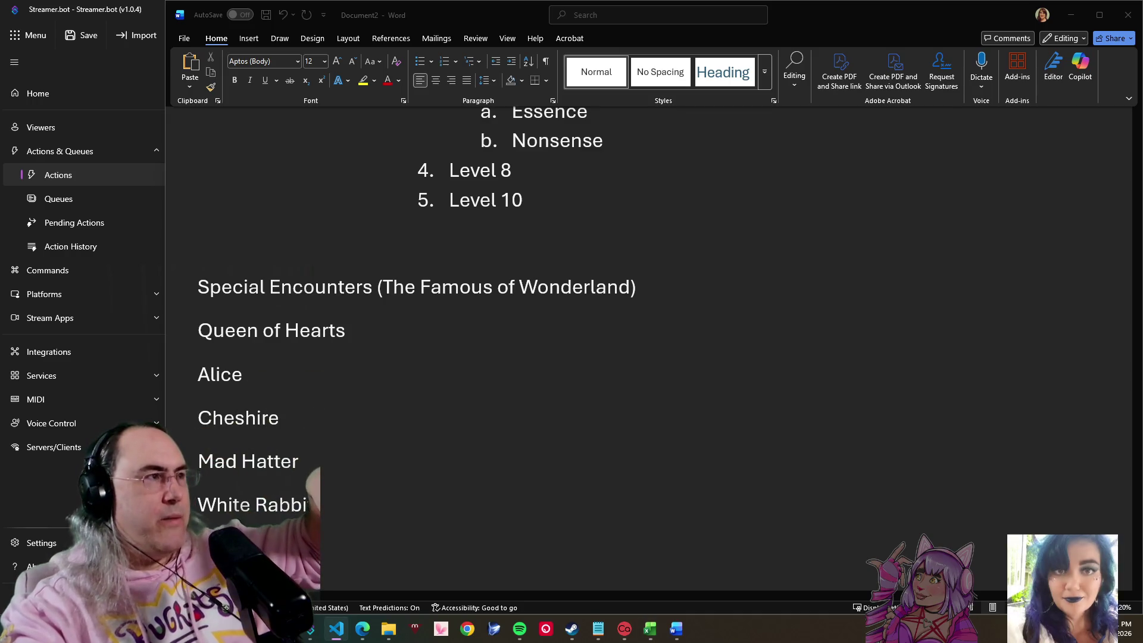
Step: Open an empty line between Mad Hatter and White Rabbit in the Special Encounters list
key(alt+grave)
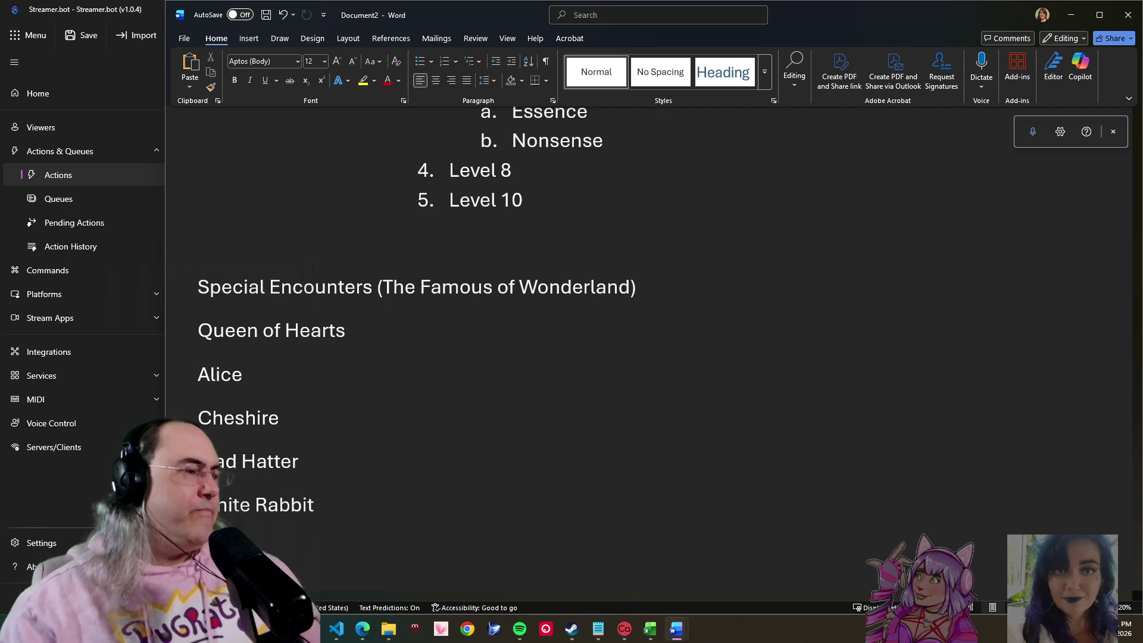
scroll(533, 447, up, 4)
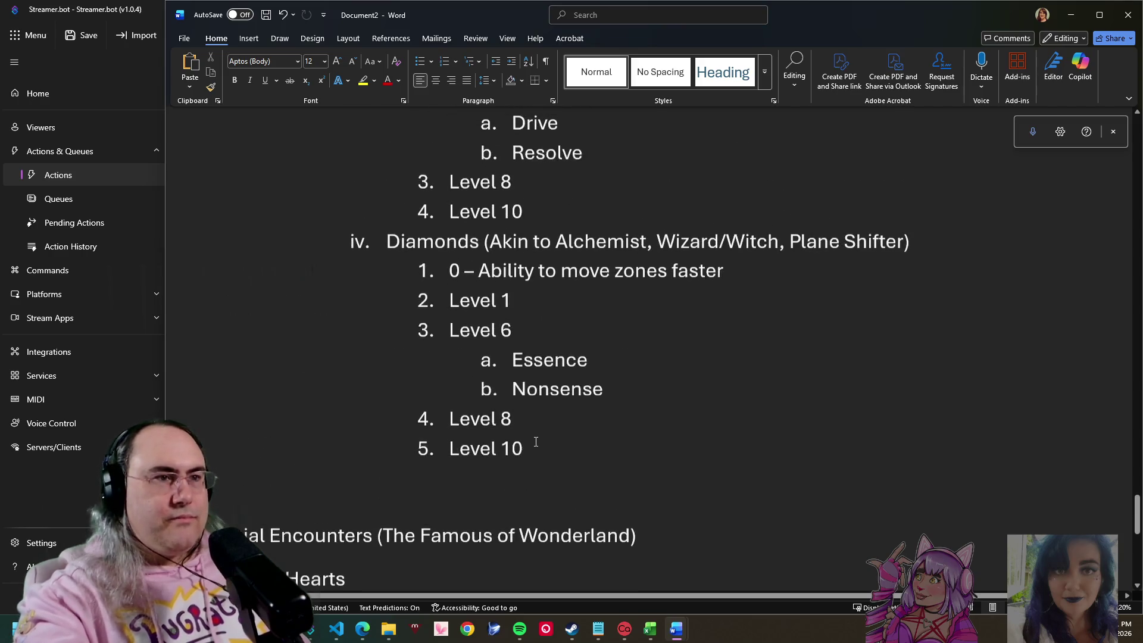
scroll(543, 438, down, 1)
scroll(477, 456, down, 2)
scroll(345, 400, down, 2)
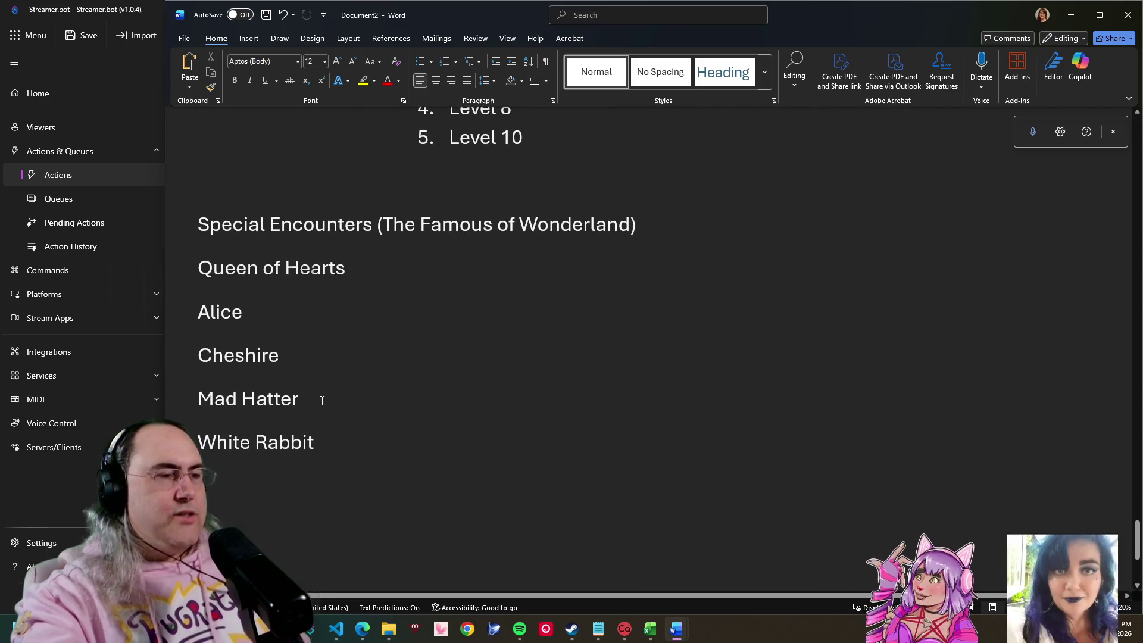
click(322, 399)
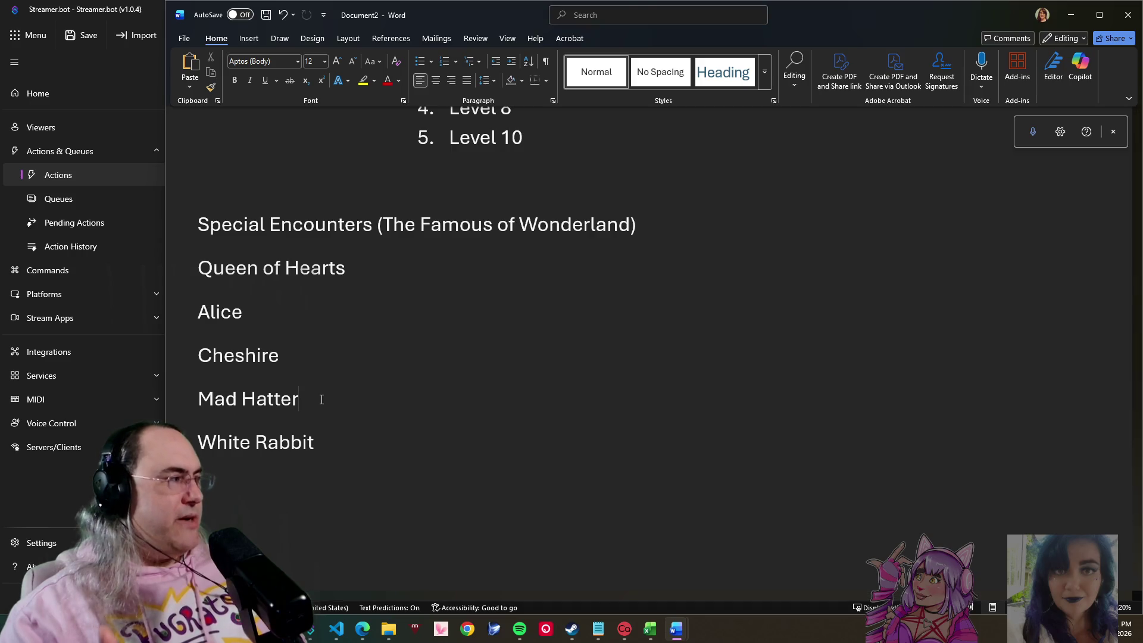
key(Return)
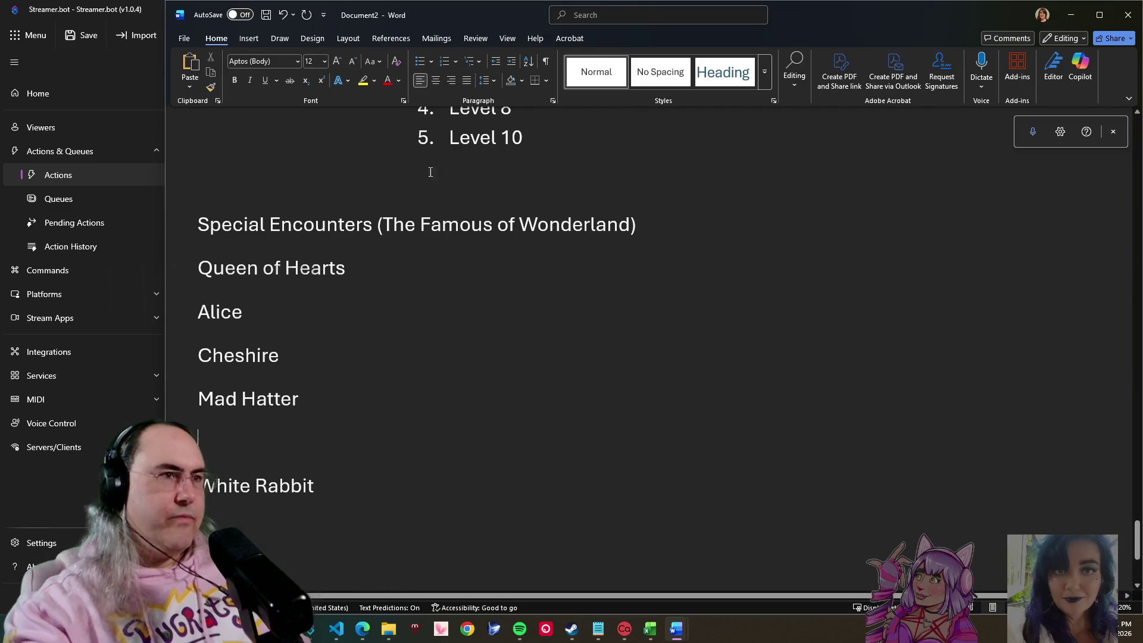
Step: Give Mad Hatter a bulleted note 'Grants a change (like resurrection) with a Madness'
click(420, 60)
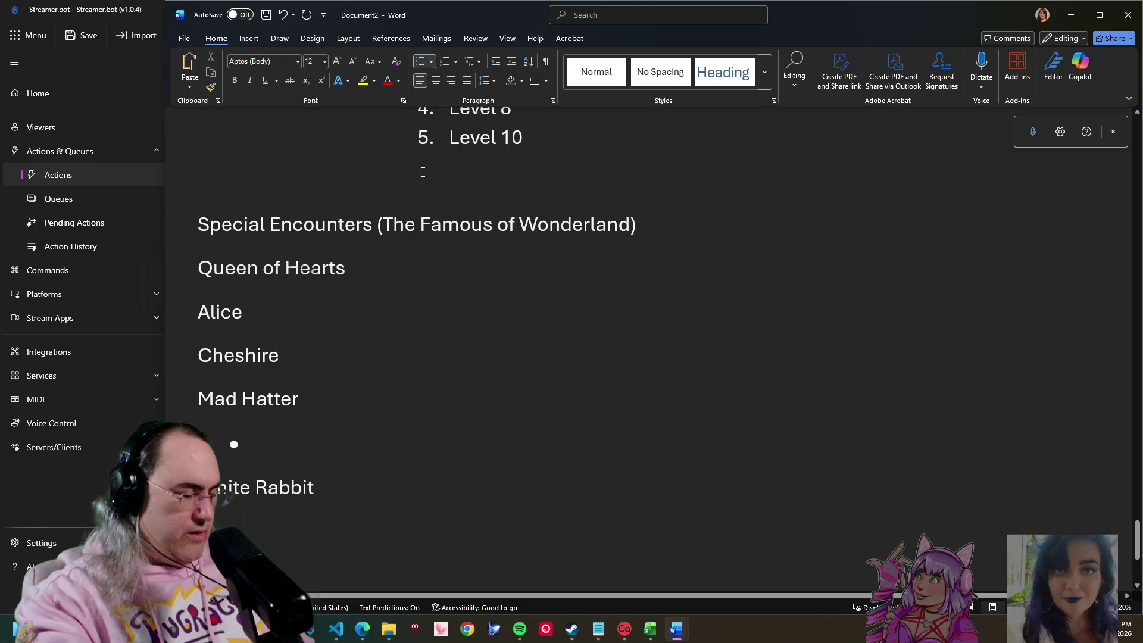
text(Grant)
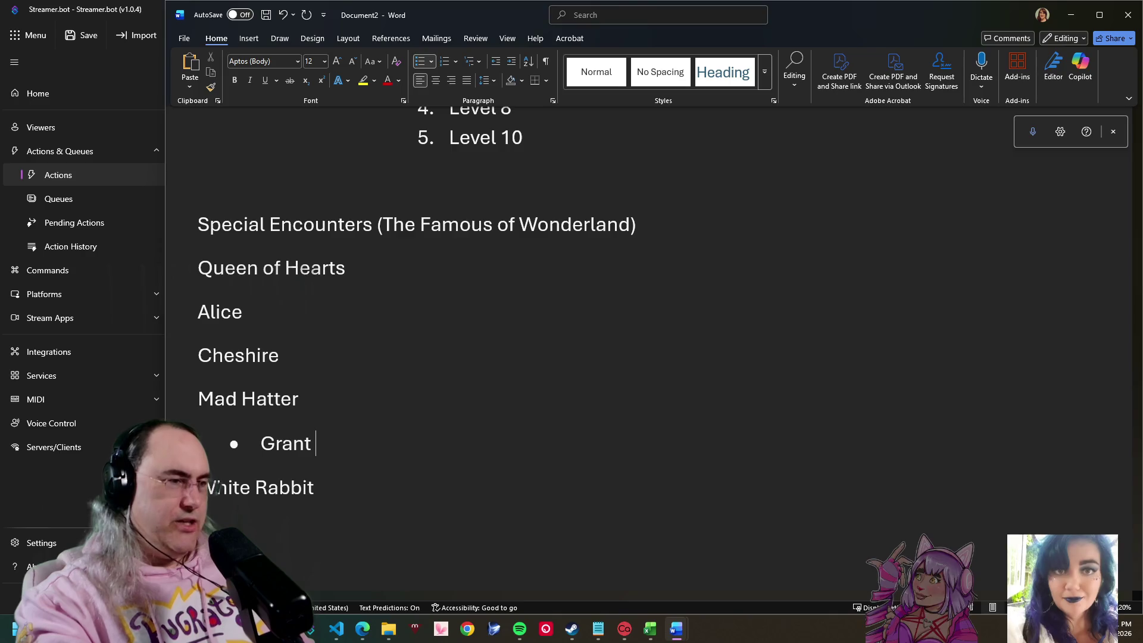
text(s a chan)
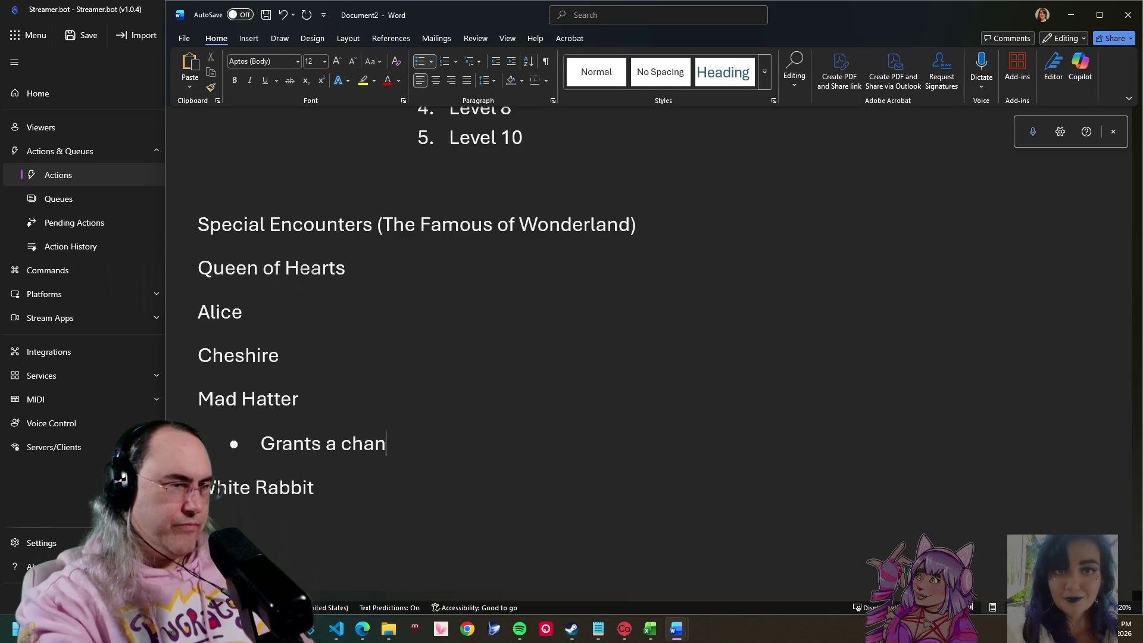
text(ge (like re)
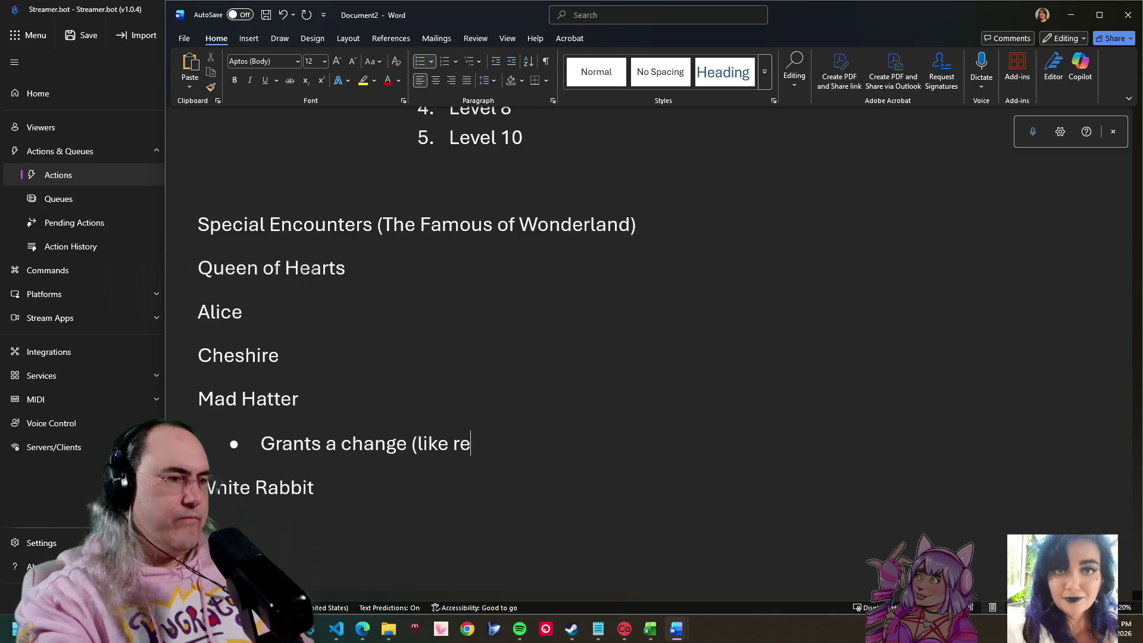
text(suc)
key(BackSpace)
text(r)
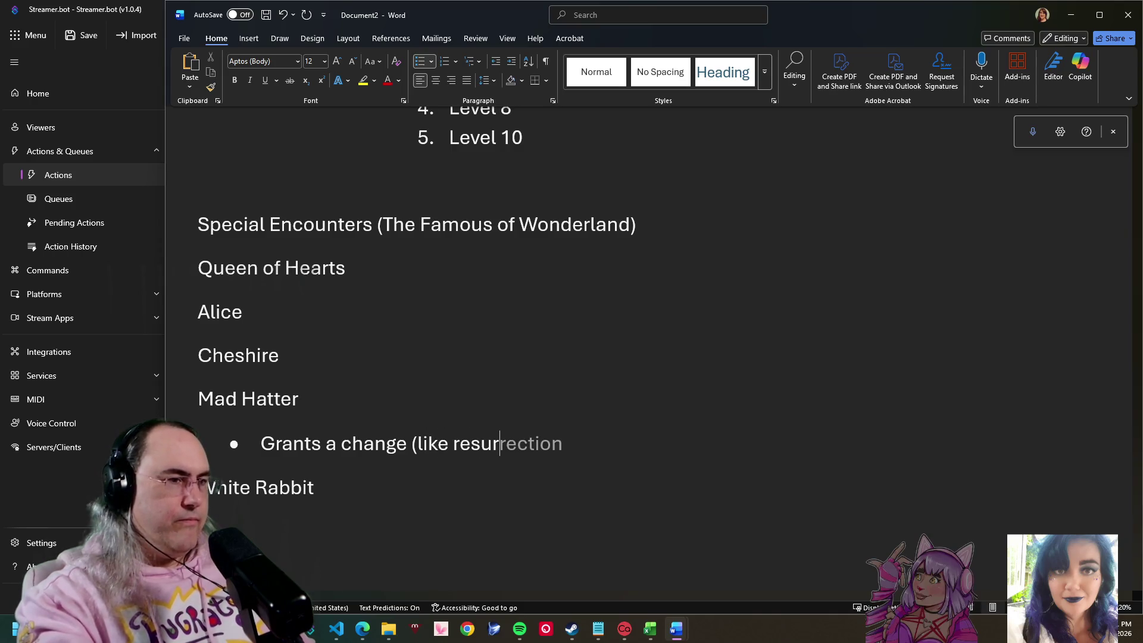
key(Tab)
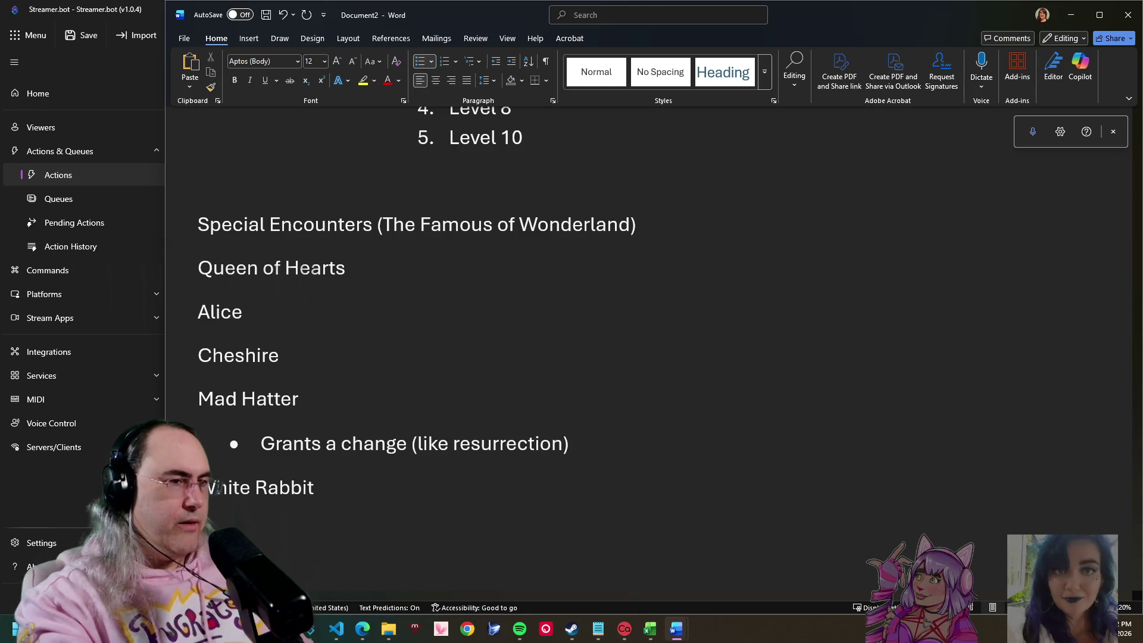
key(BackSpace)
text(i)
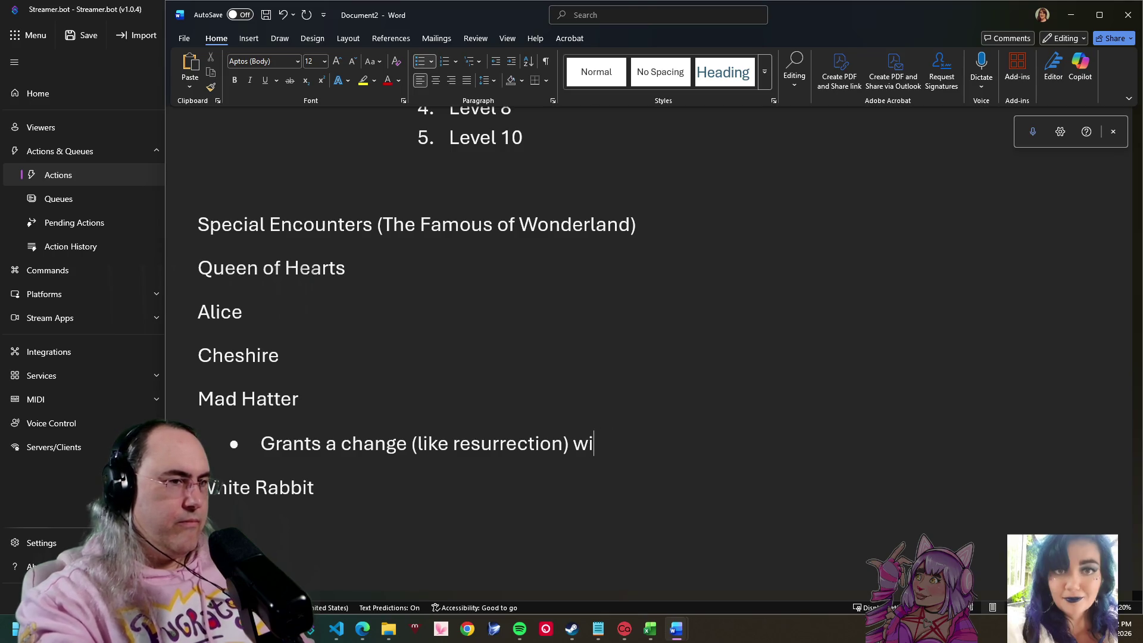
text(th a Madness)
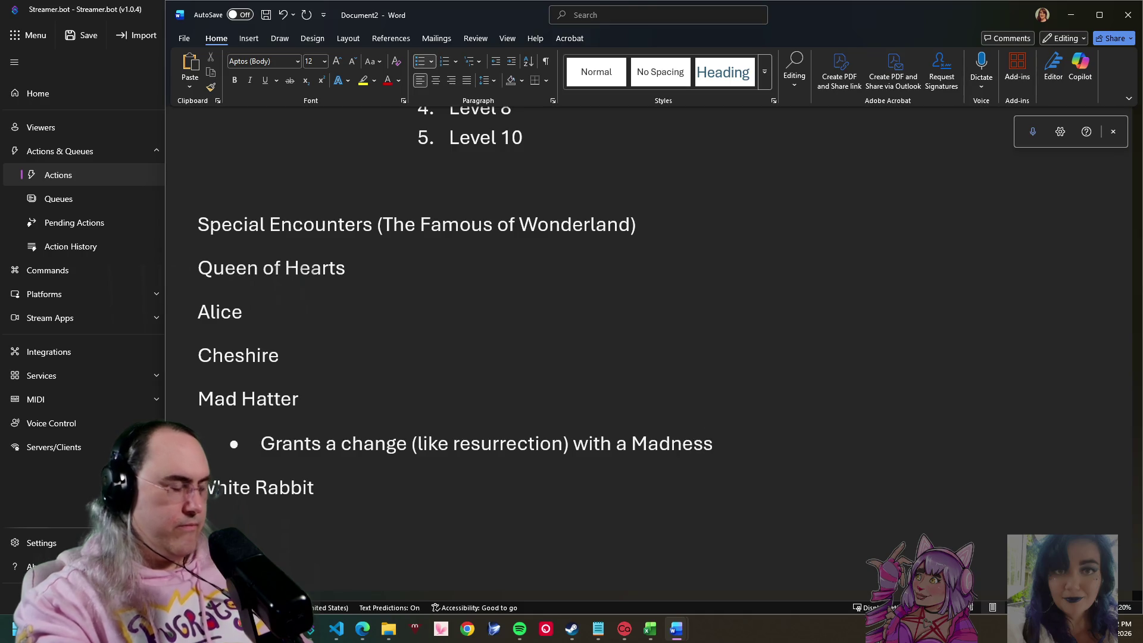
key(Left)
key(Left)
key(Left)
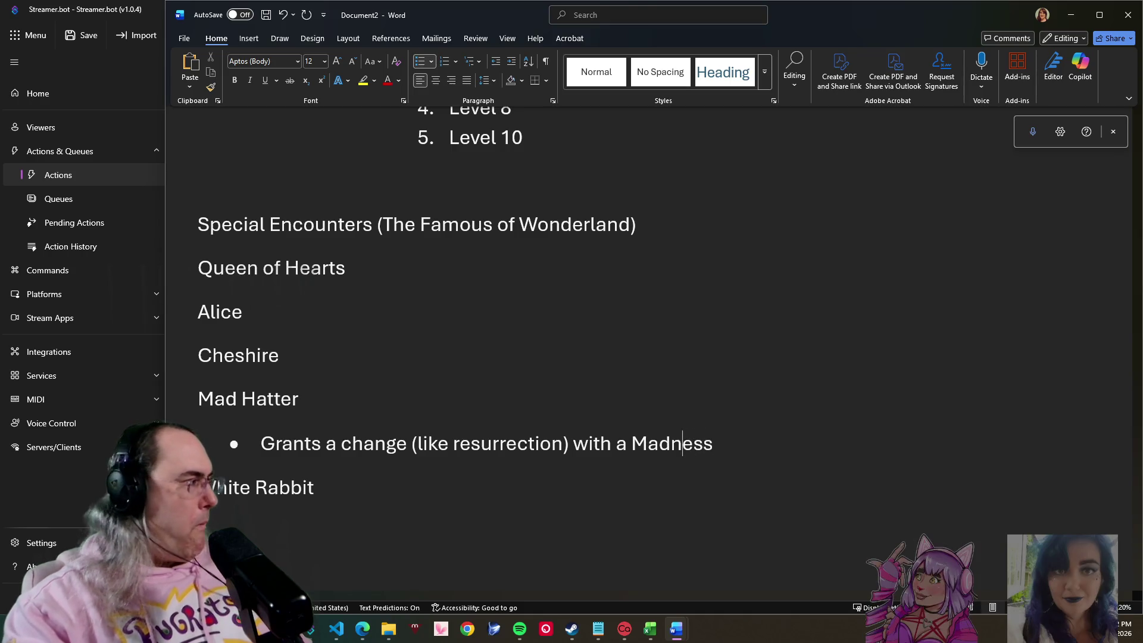
key(Right)
key(Right)
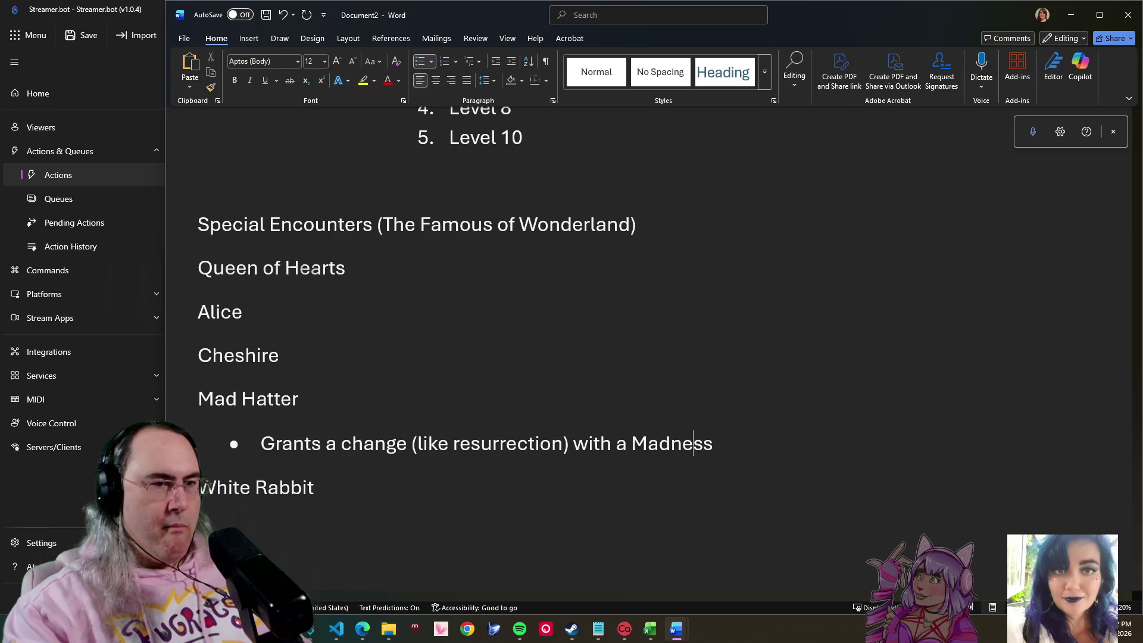
key(Right)
key(Right)
key(Right)
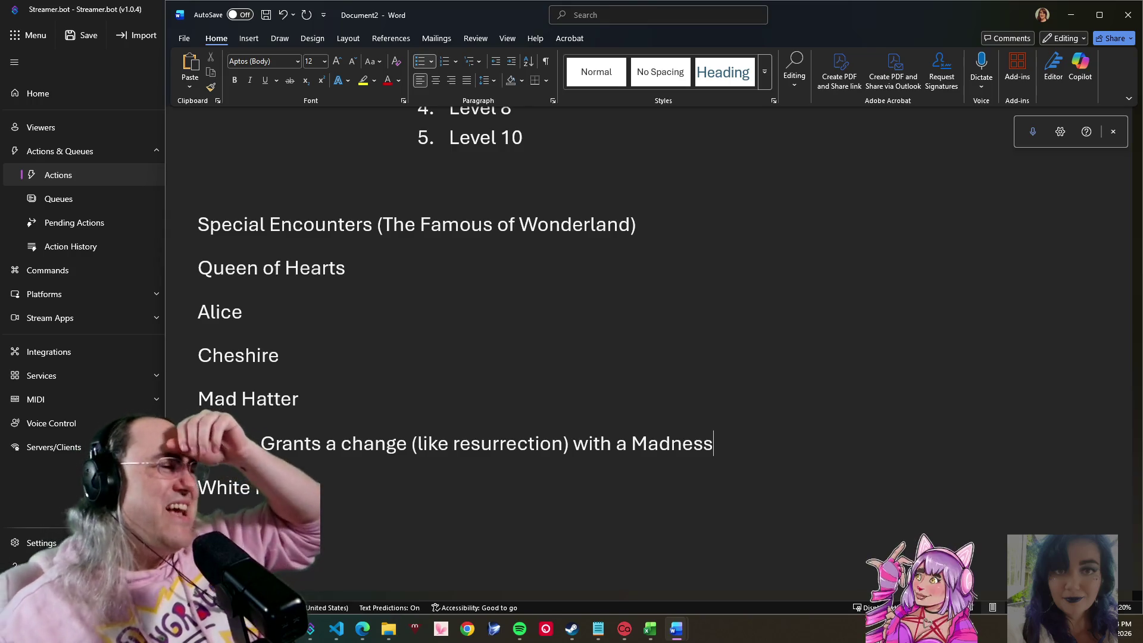
scroll(437, 394, down, 2)
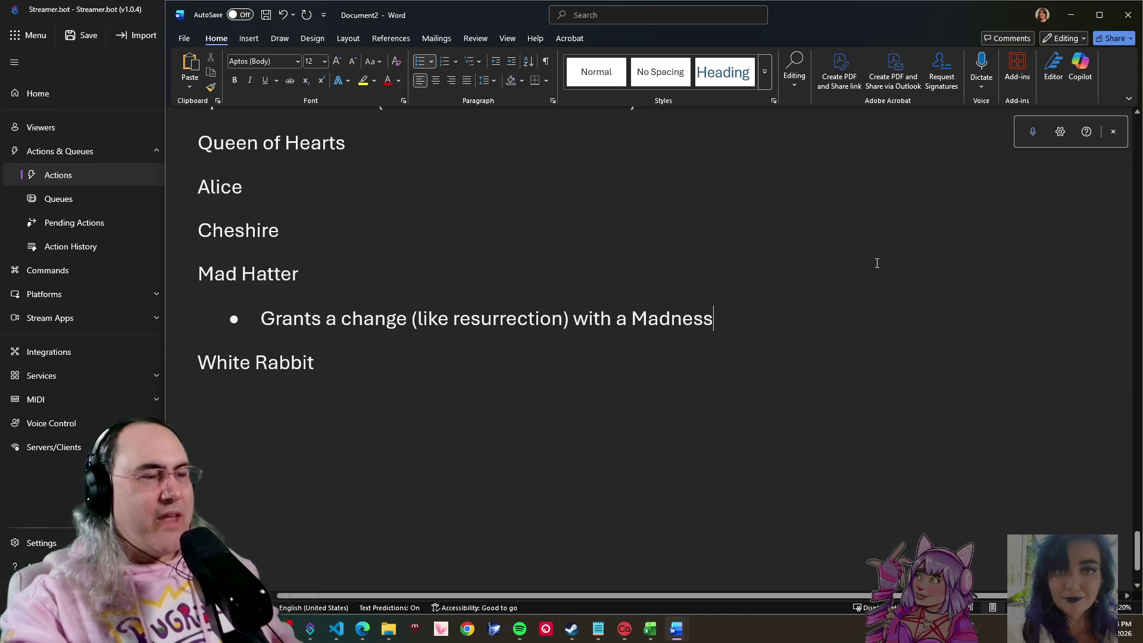
click(329, 296)
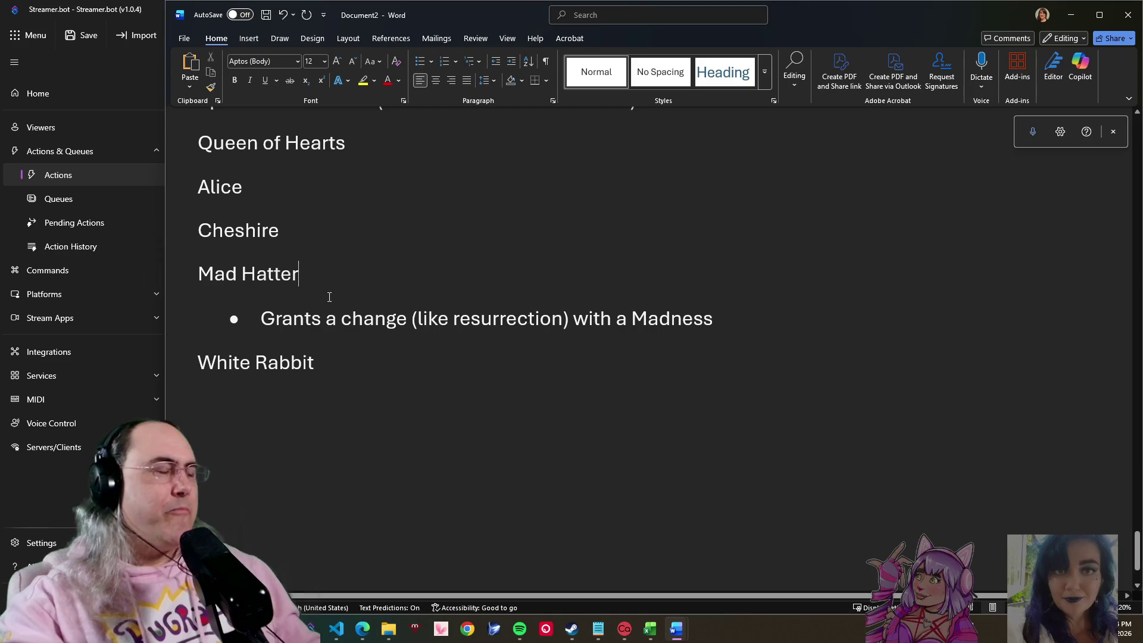
Step: Review the Special Encounters names and the Mad Hatter's madness-change note, leaving them unchanged
click(287, 234)
scroll(482, 348, up, 4)
scroll(358, 446, up, 1)
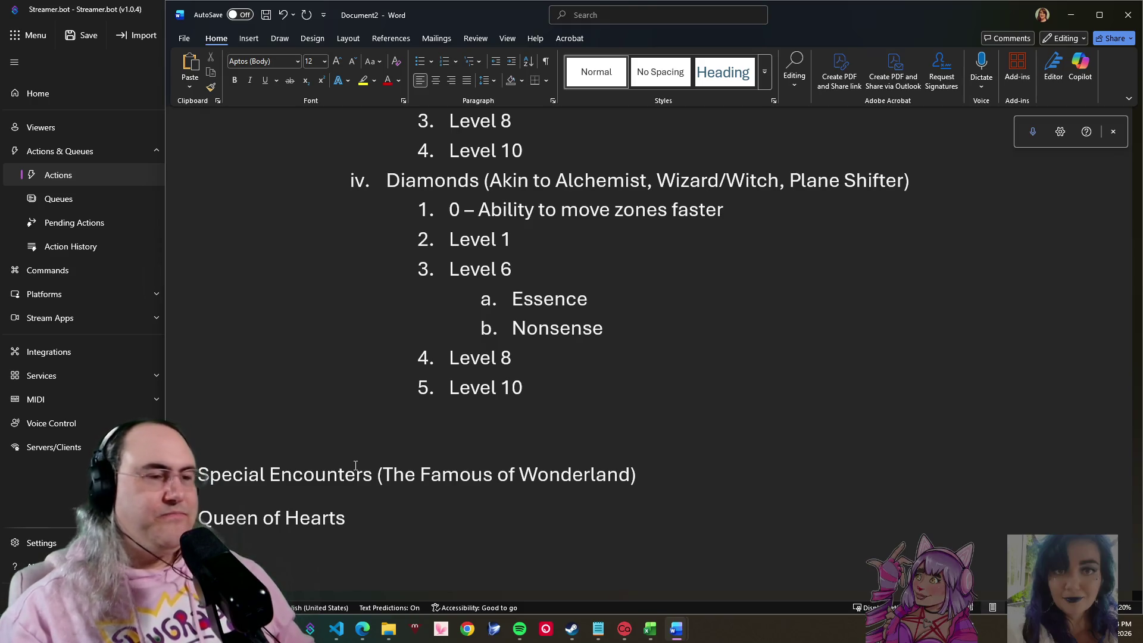
scroll(690, 273, up, 3)
scroll(689, 274, up, 5)
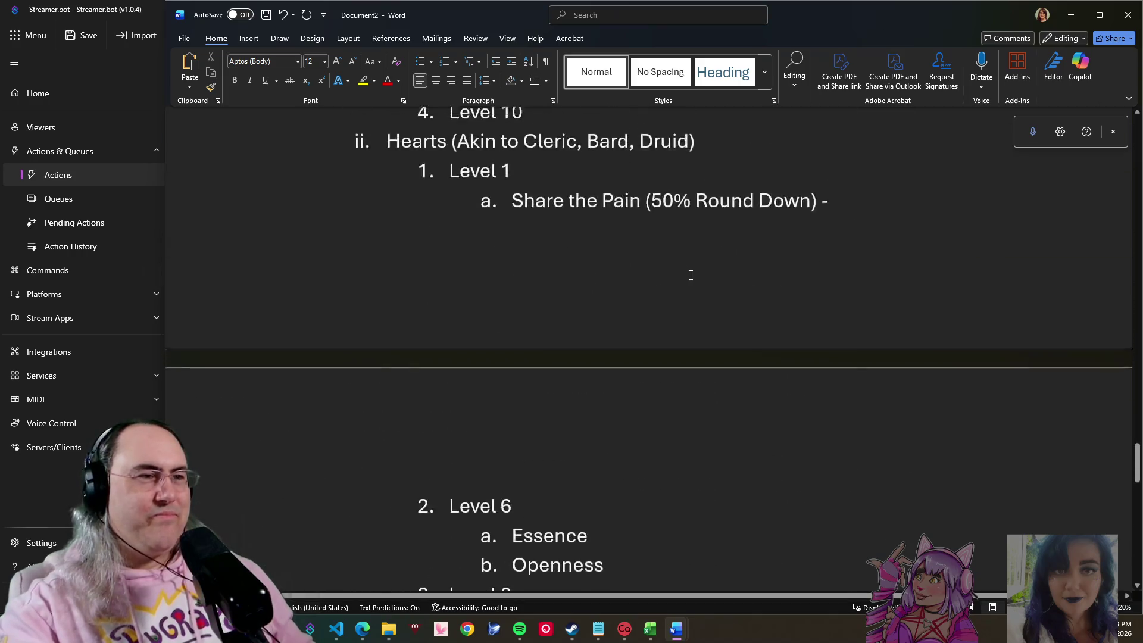
scroll(692, 273, up, 2)
scroll(692, 272, up, 3)
scroll(690, 268, down, 2)
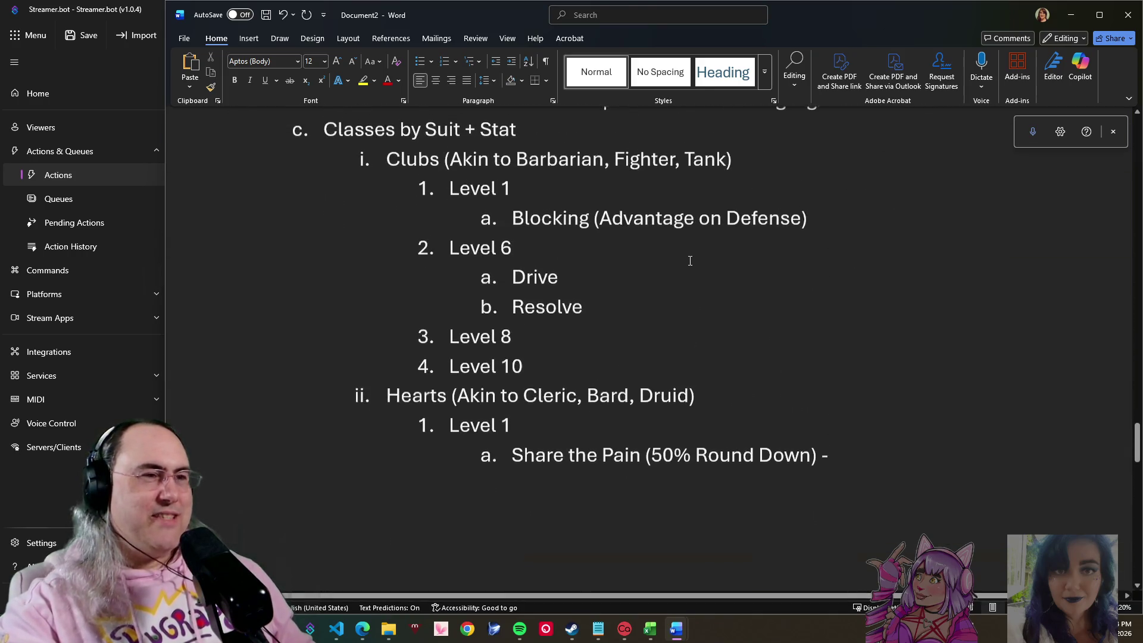
scroll(697, 262, down, 1)
scroll(708, 276, down, 1)
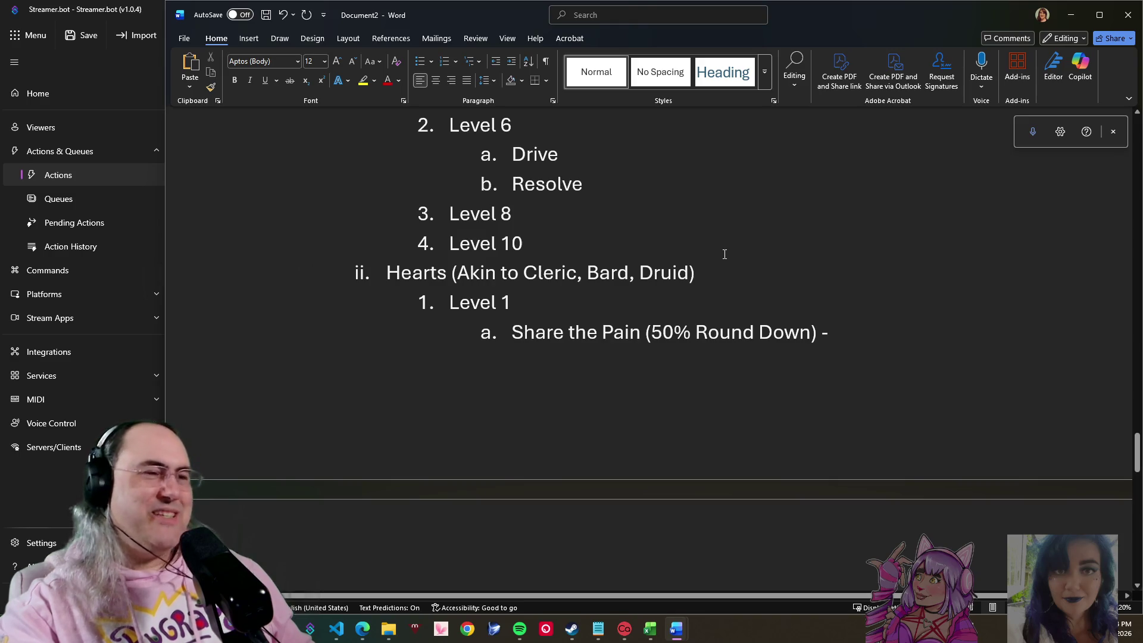
scroll(724, 253, up, 3)
scroll(724, 256, up, 1)
scroll(722, 262, down, 1)
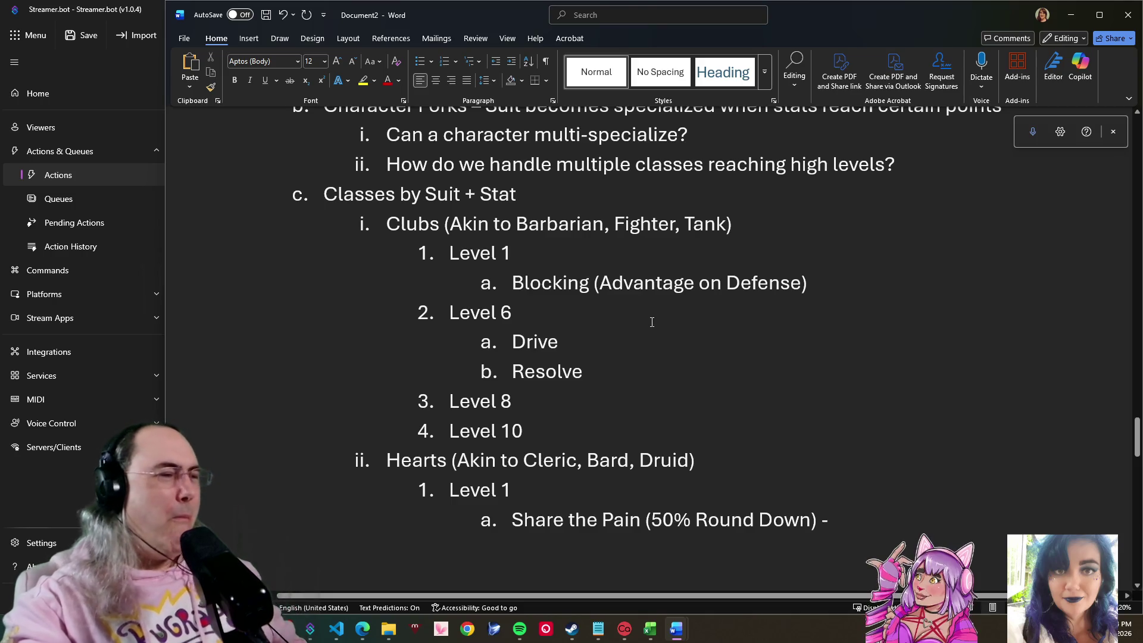
scroll(650, 319, down, 2)
scroll(658, 311, down, 2)
scroll(704, 273, down, 3)
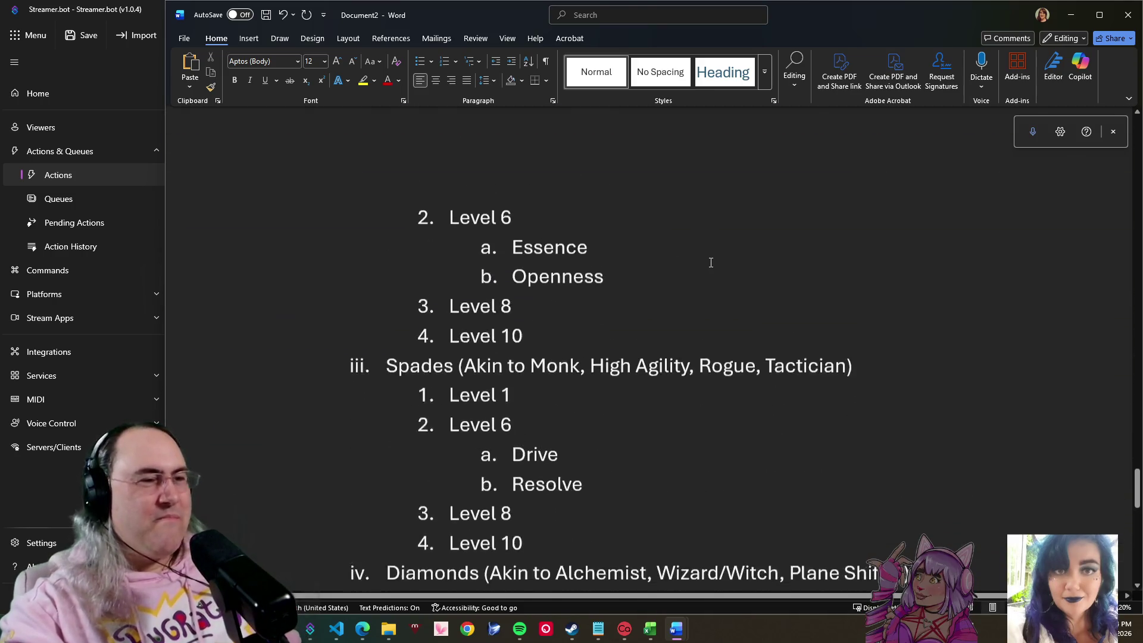
scroll(709, 260, down, 2)
scroll(710, 259, down, 3)
scroll(710, 260, down, 1)
scroll(711, 261, up, 3)
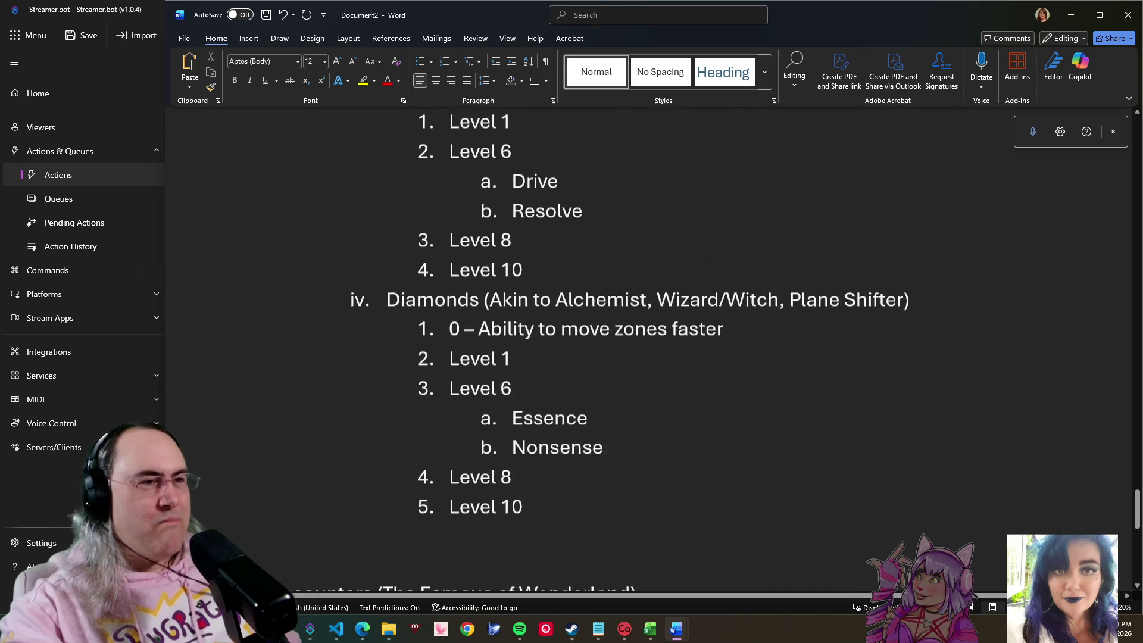
scroll(710, 264, down, 2)
scroll(711, 266, down, 3)
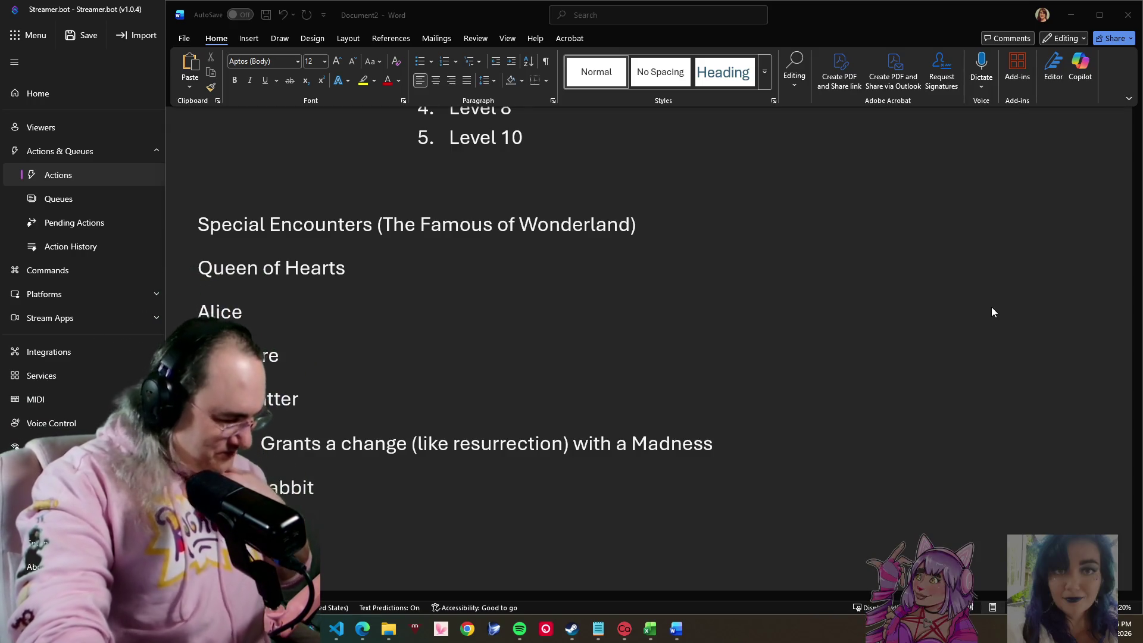
scroll(467, 340, up, 3)
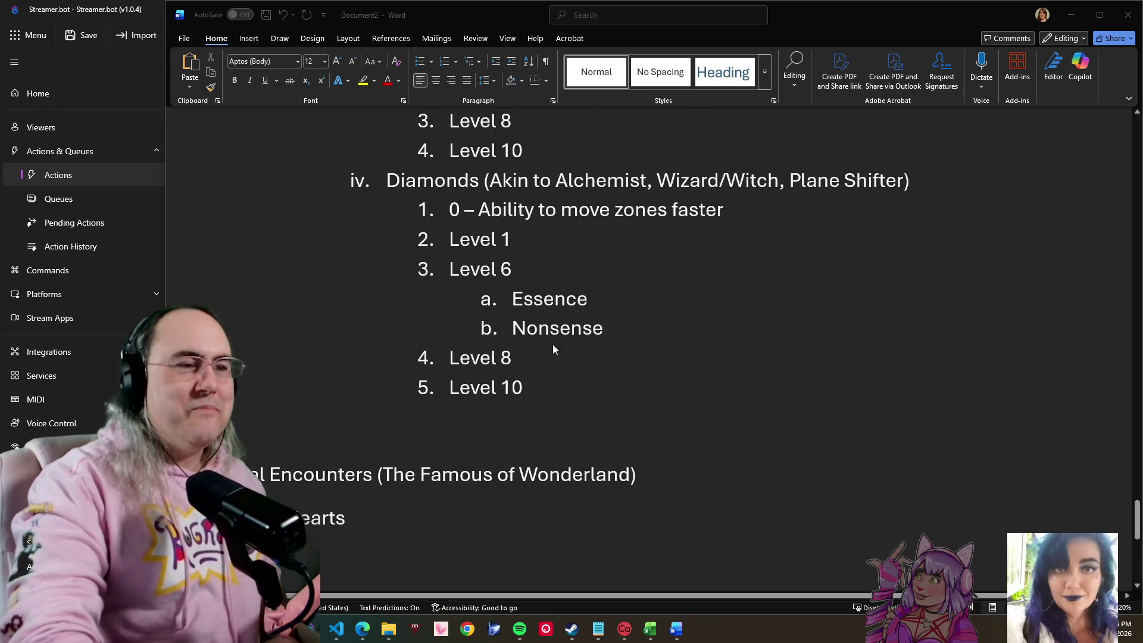
scroll(553, 344, up, 2)
scroll(644, 308, up, 2)
scroll(647, 308, up, 3)
scroll(652, 317, up, 3)
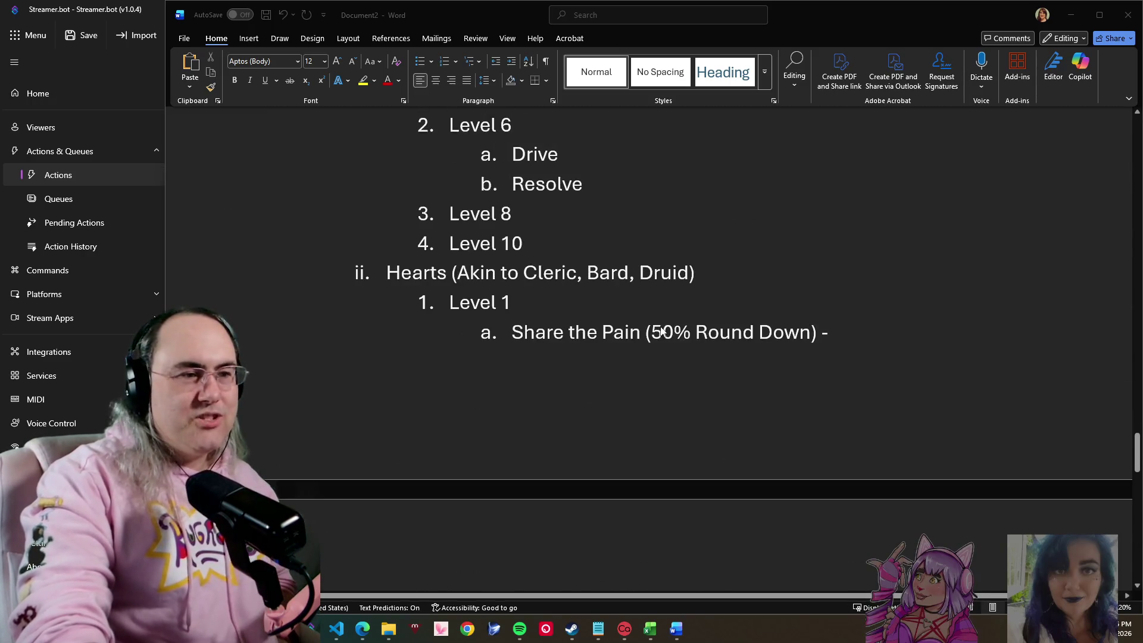
scroll(659, 336, up, 1)
scroll(656, 320, up, 2)
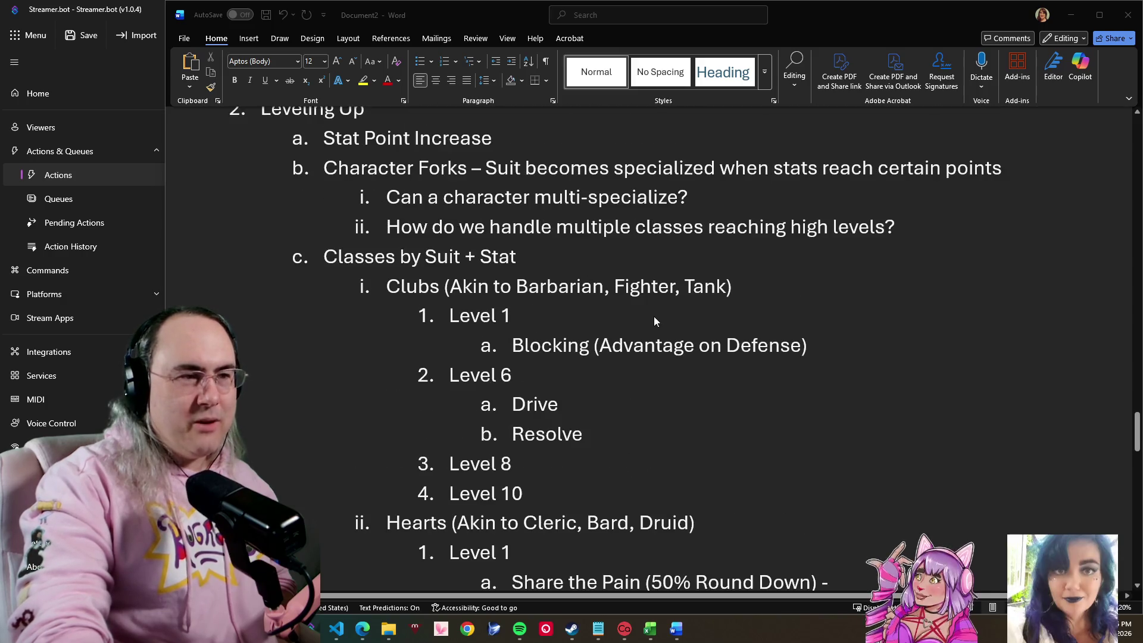
Step: Remove the trailing dash after Hearts Level 1 'Share the Pain (50% Round Down)'
click(519, 380)
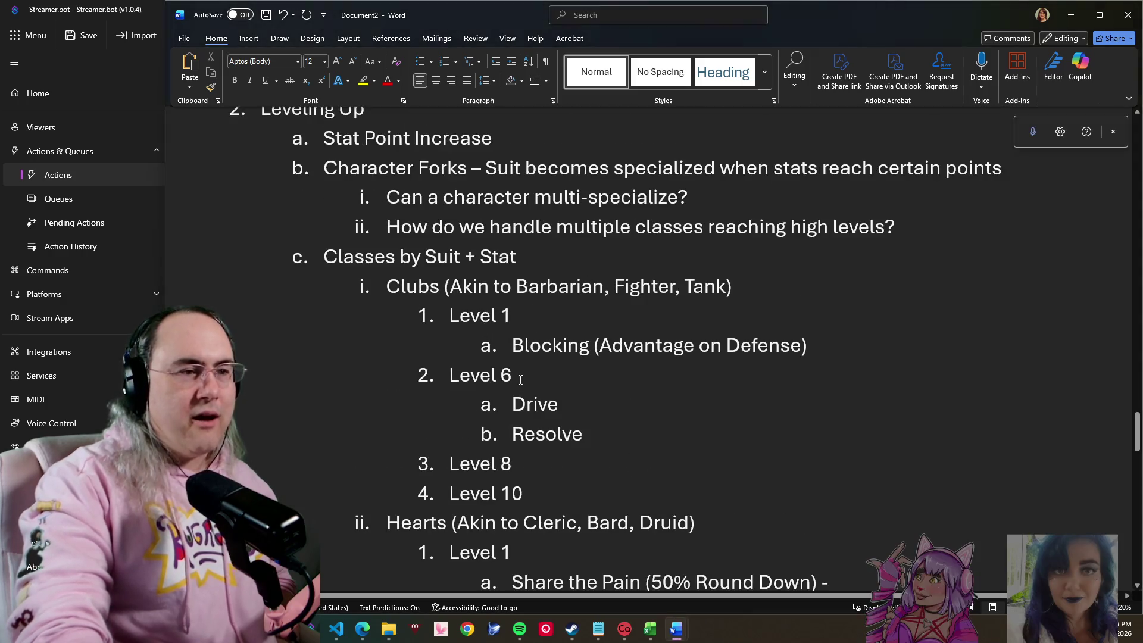
drag(464, 315, 820, 362)
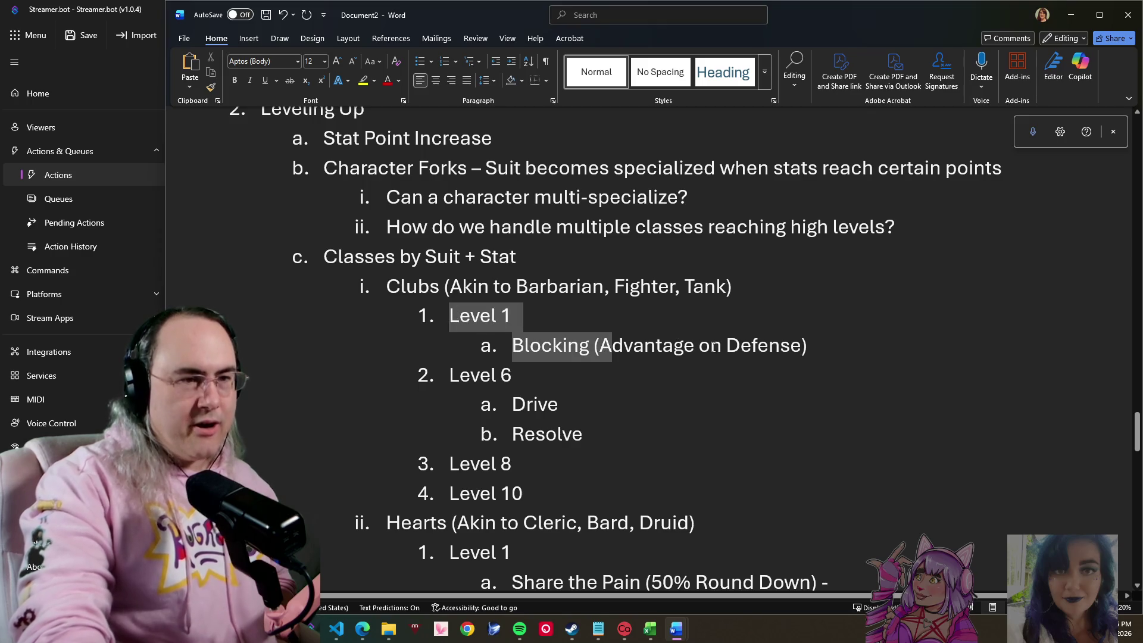
click(820, 362)
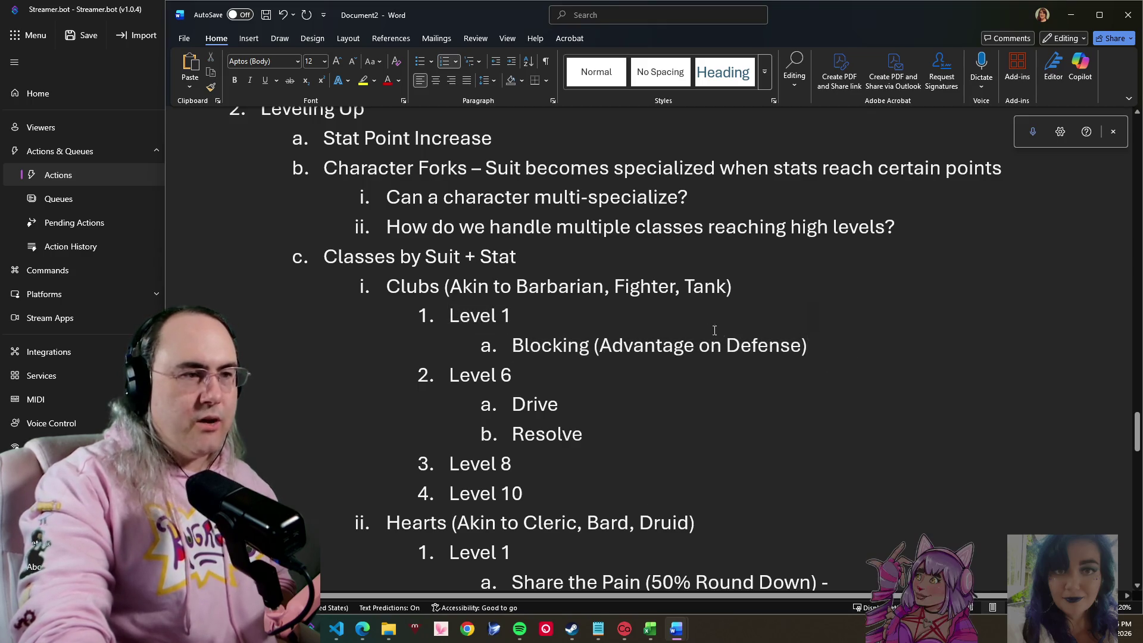
drag(513, 343, 818, 346)
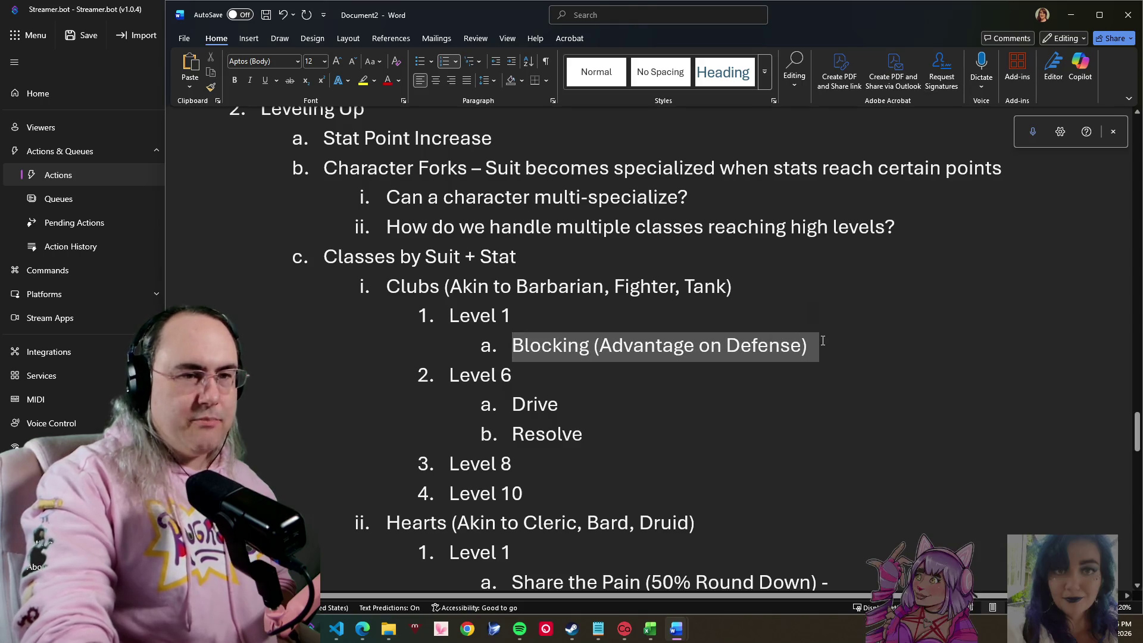
scroll(819, 344, down, 3)
scroll(822, 340, down, 2)
scroll(820, 332, up, 2)
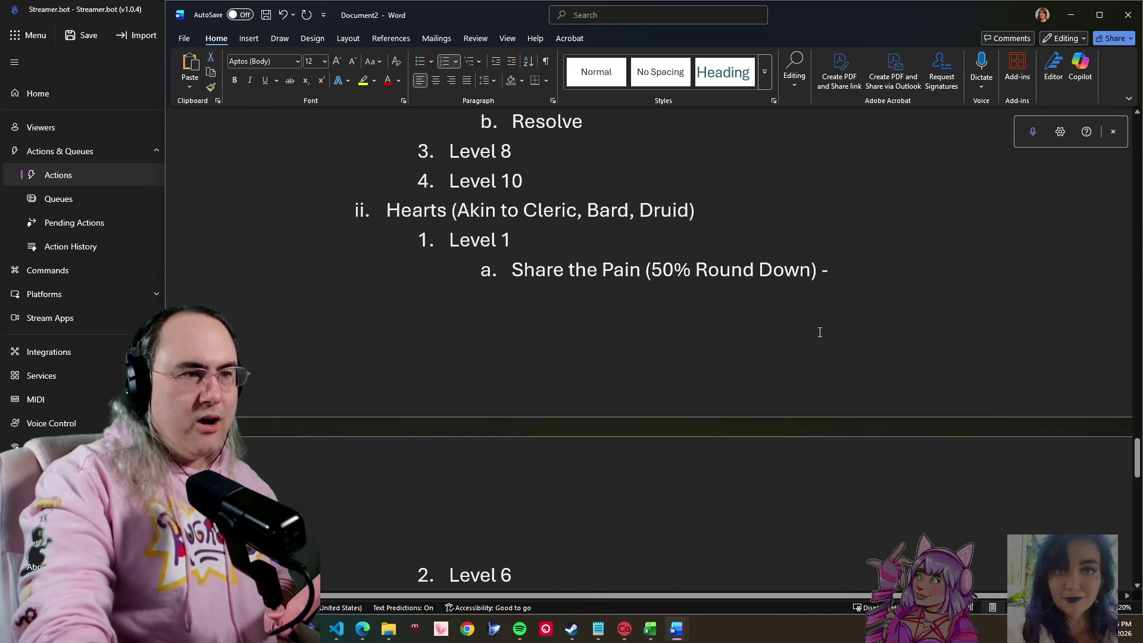
drag(509, 270, 829, 276)
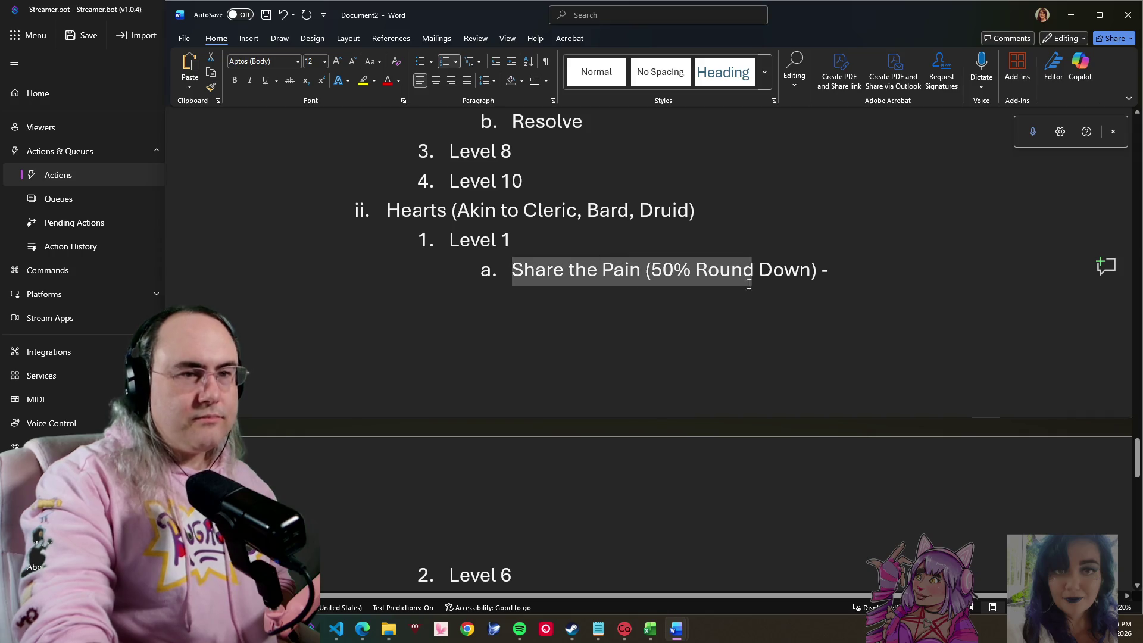
click(829, 276)
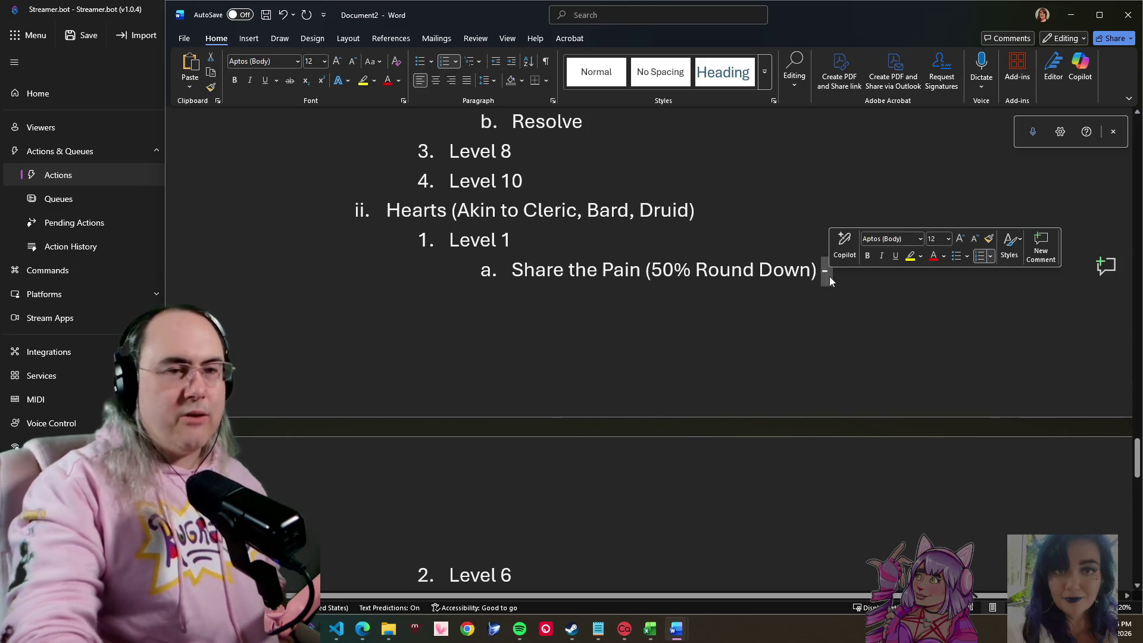
key(BackSpace)
key(BackSpace)
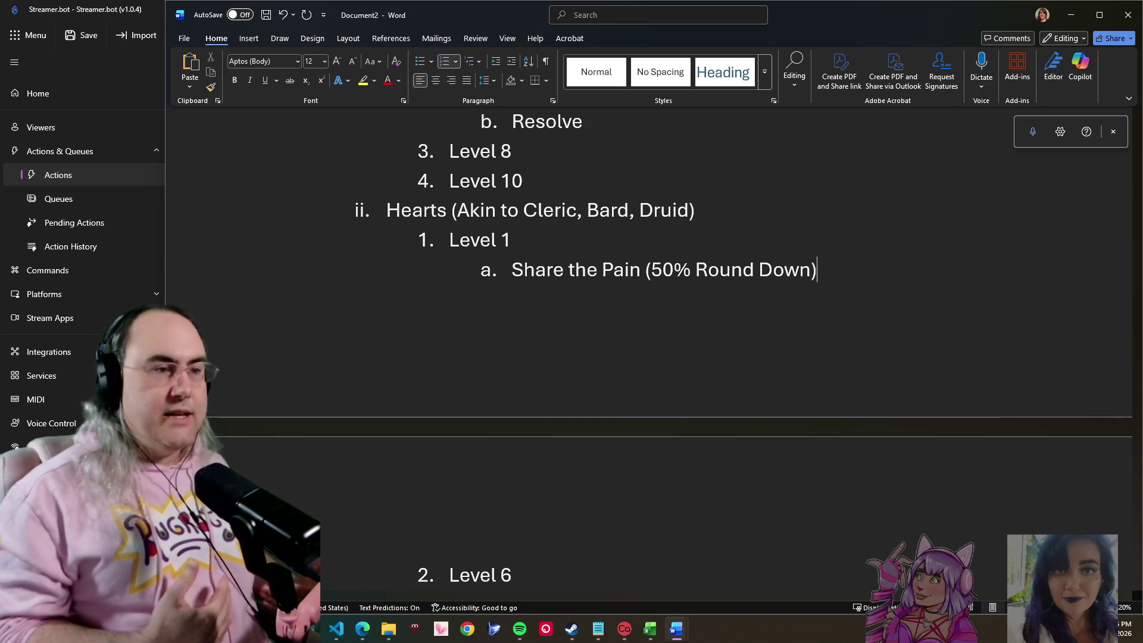
scroll(809, 292, down, 4)
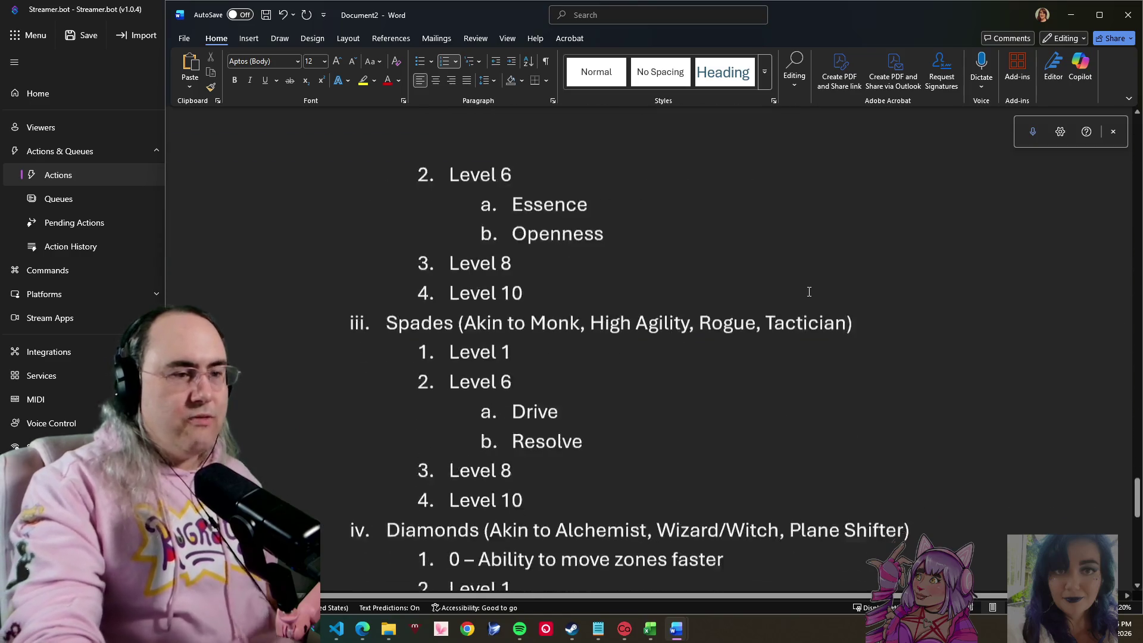
scroll(808, 291, down, 2)
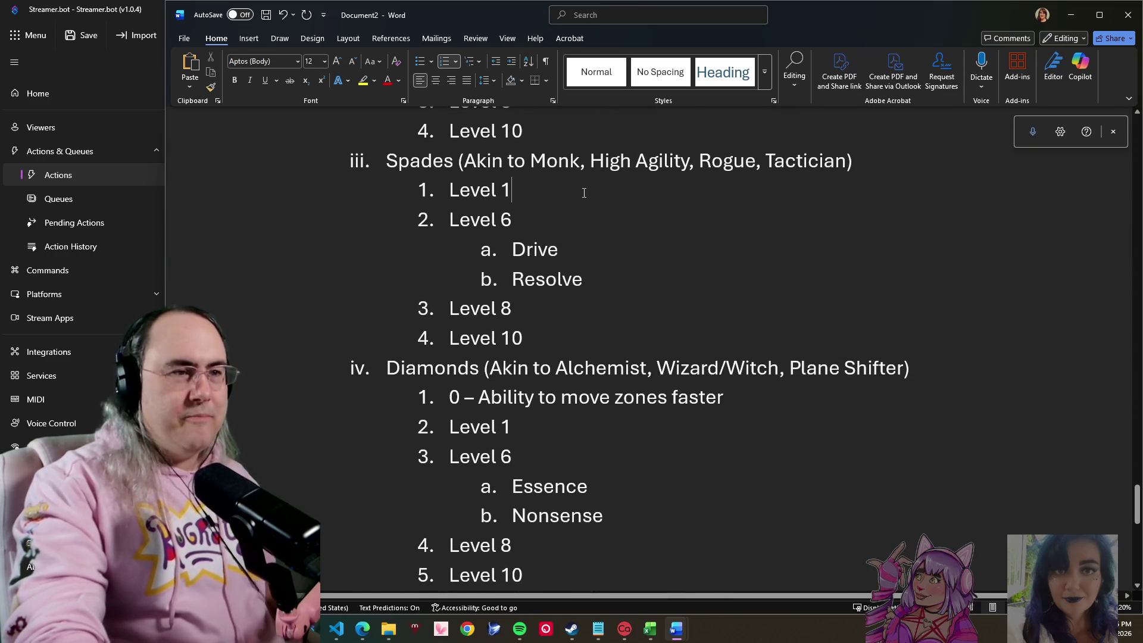
Step: Add an empty sub-item a. under Spades Level 1 and switch to Streamer.bot
key(Return)
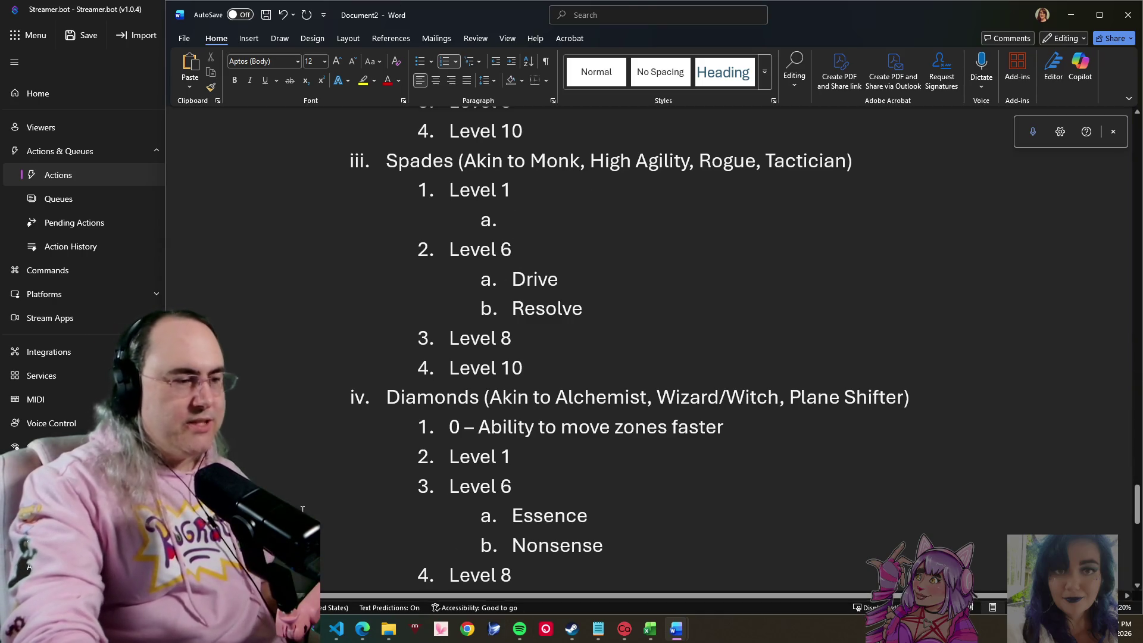
key(alt+Tab)
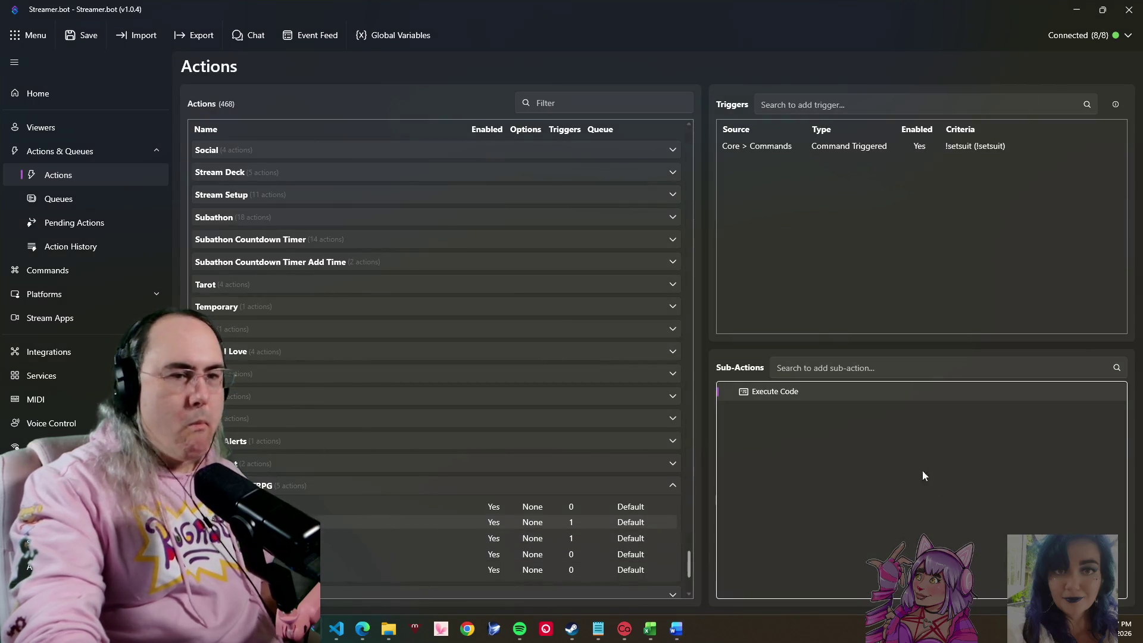
Step: Review the setsuit Execute Code C# sub-action's spades and clubs drive and resolve values
double_click(757, 395)
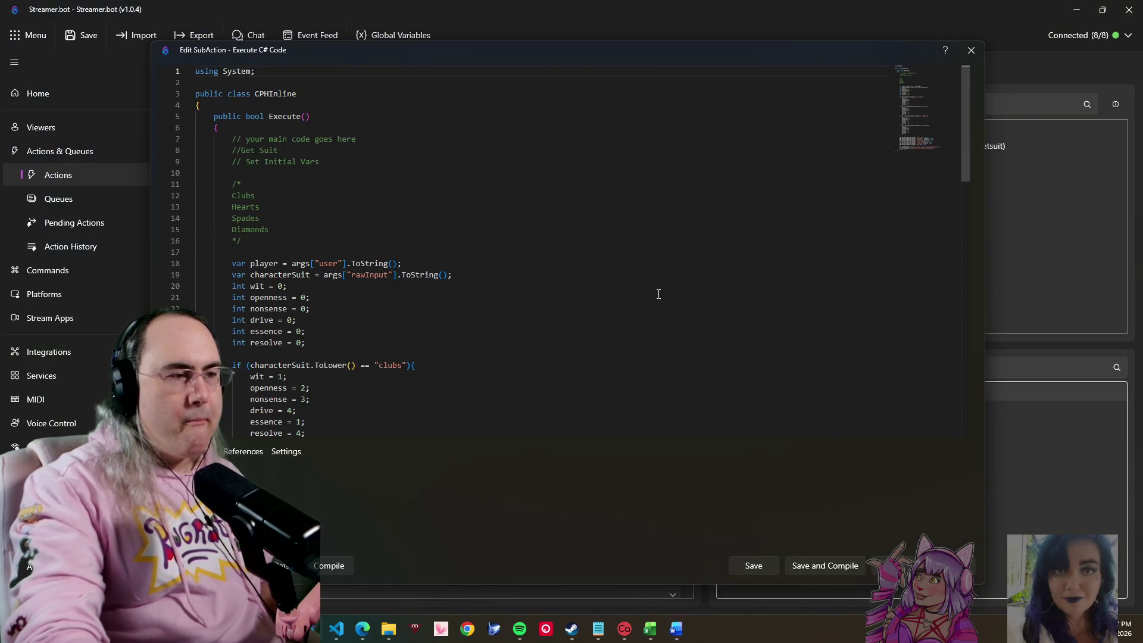
scroll(370, 310, down, 5)
scroll(384, 308, down, 3)
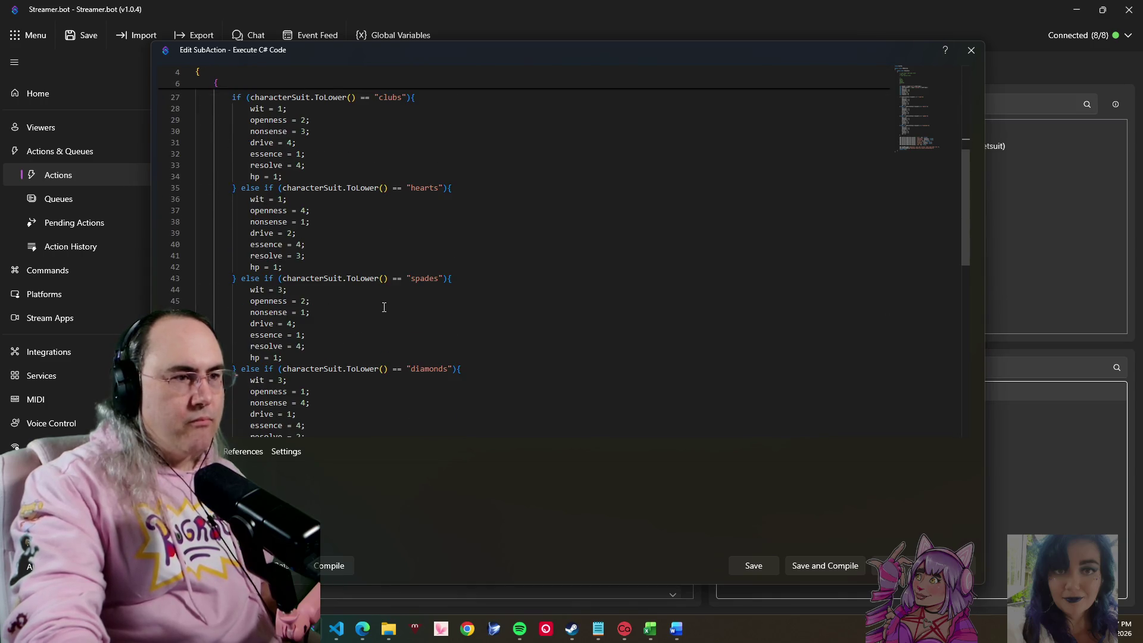
click(383, 313)
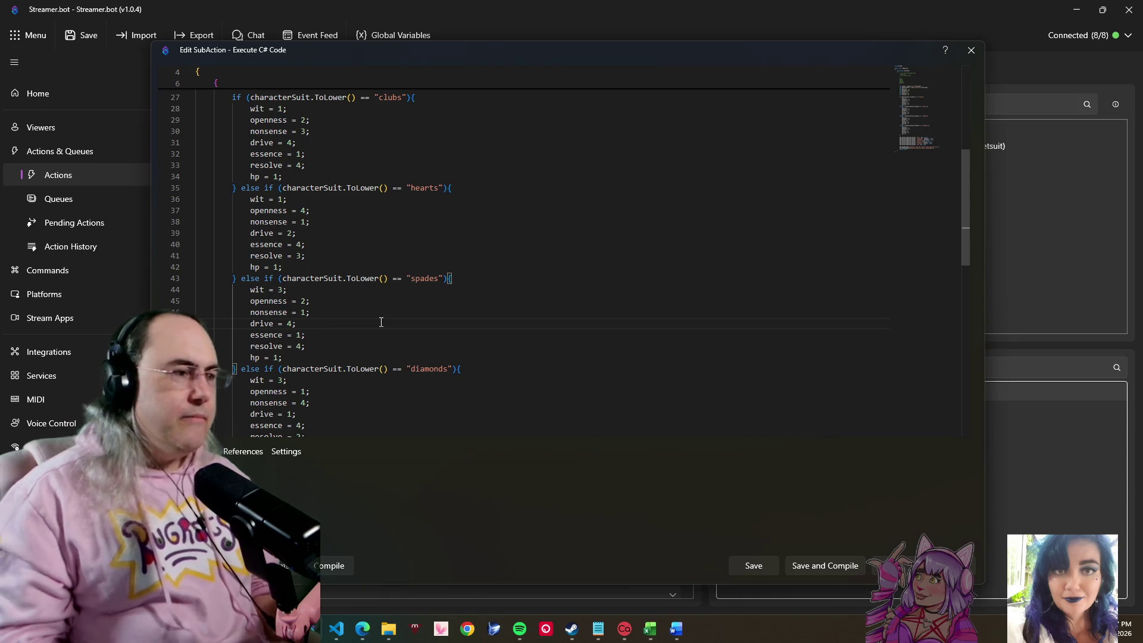
click(315, 346)
scroll(364, 257, up, 1)
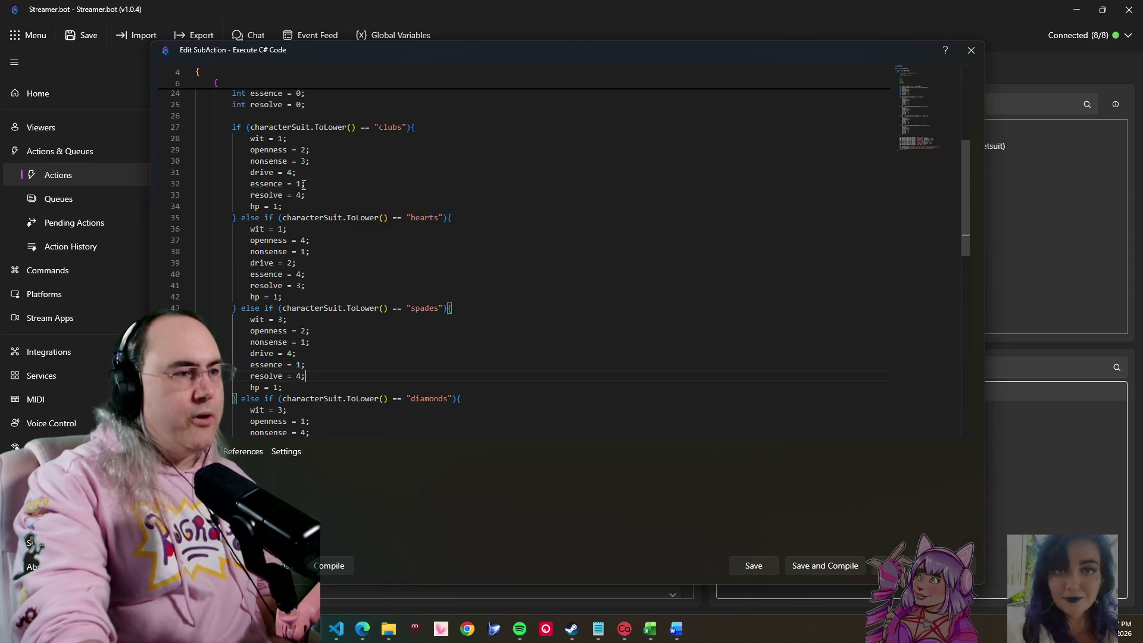
click(308, 195)
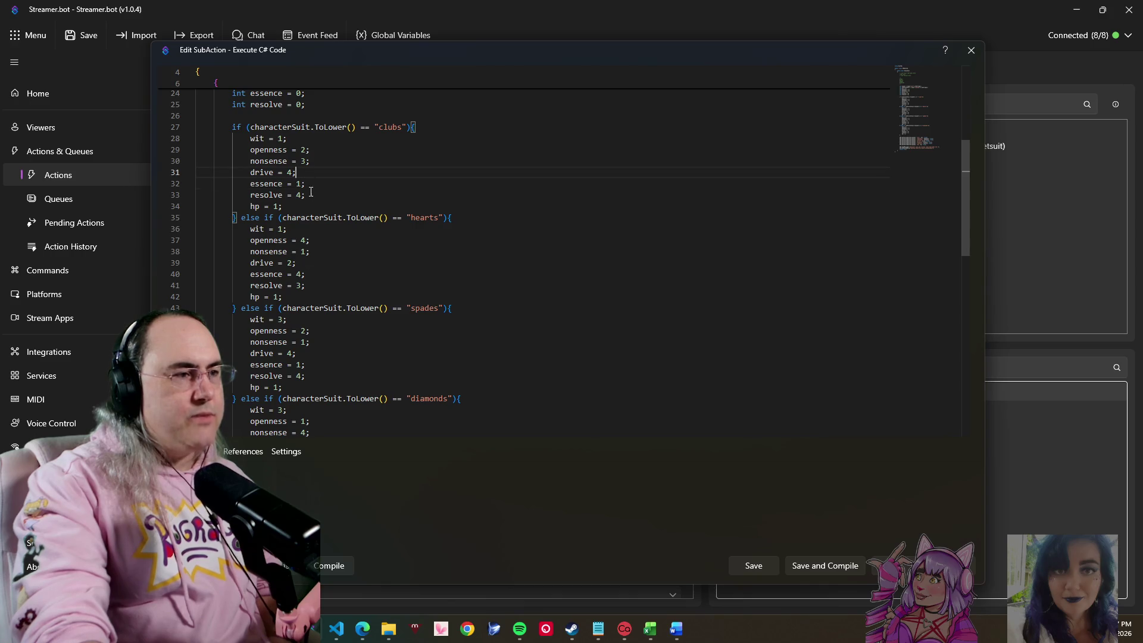
click(310, 192)
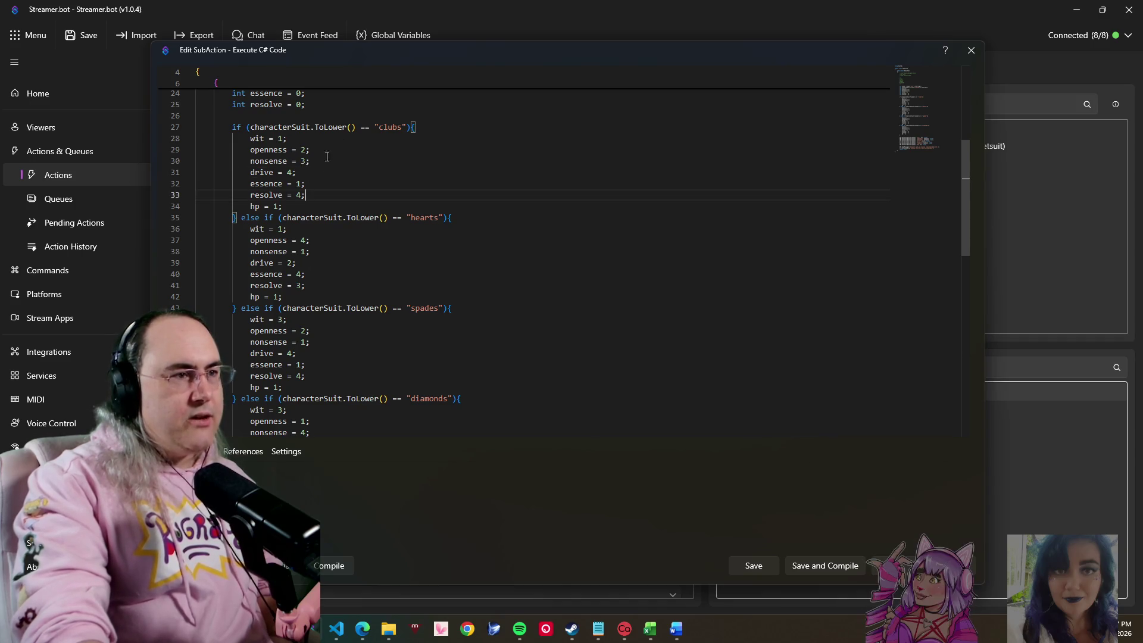
click(311, 354)
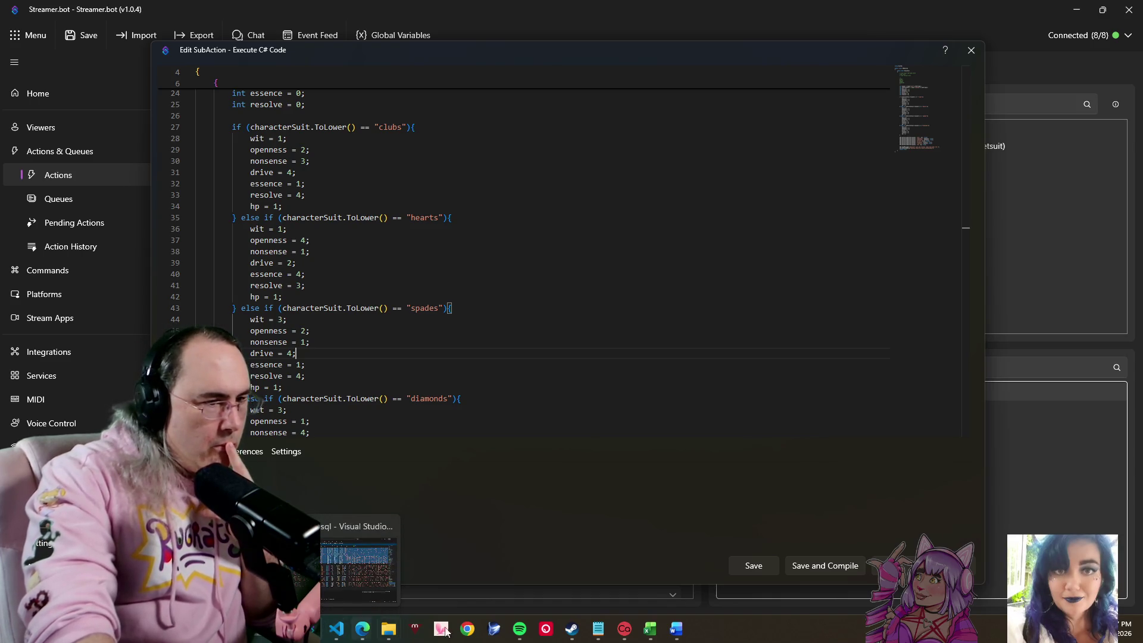
mouse_move(676, 629)
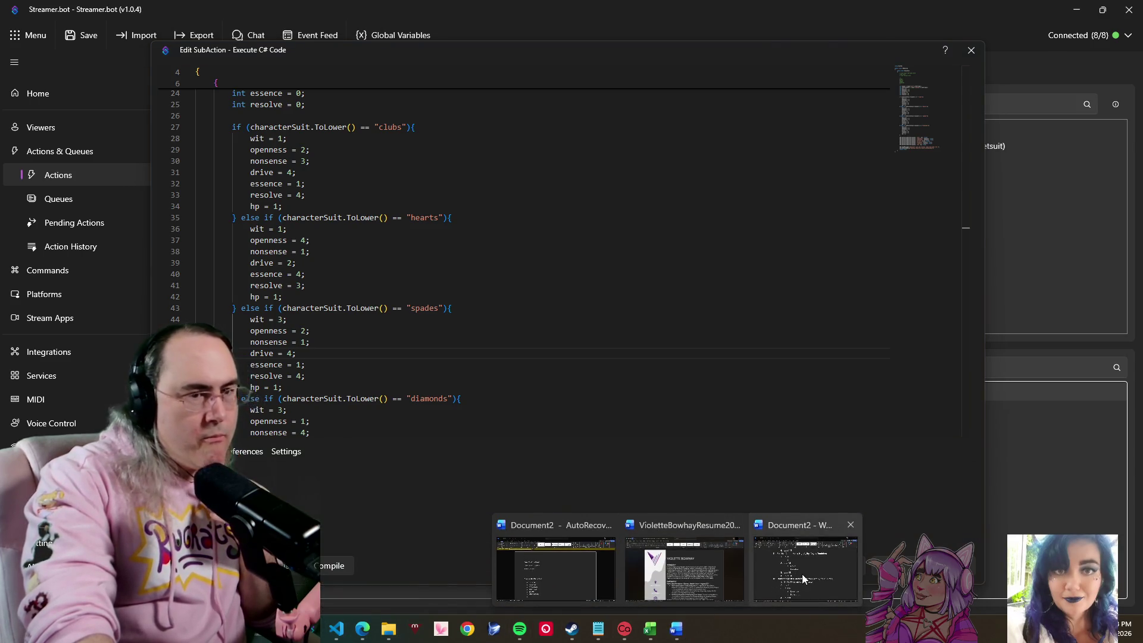
Step: Bring the Word outline back in front of Streamer.bot
click(802, 575)
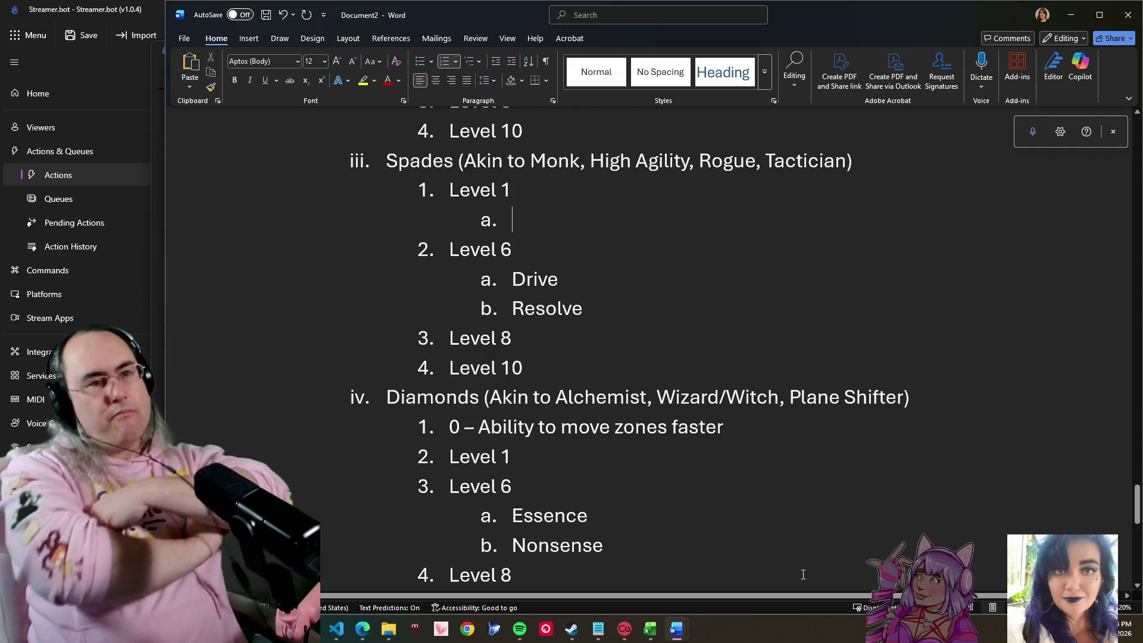